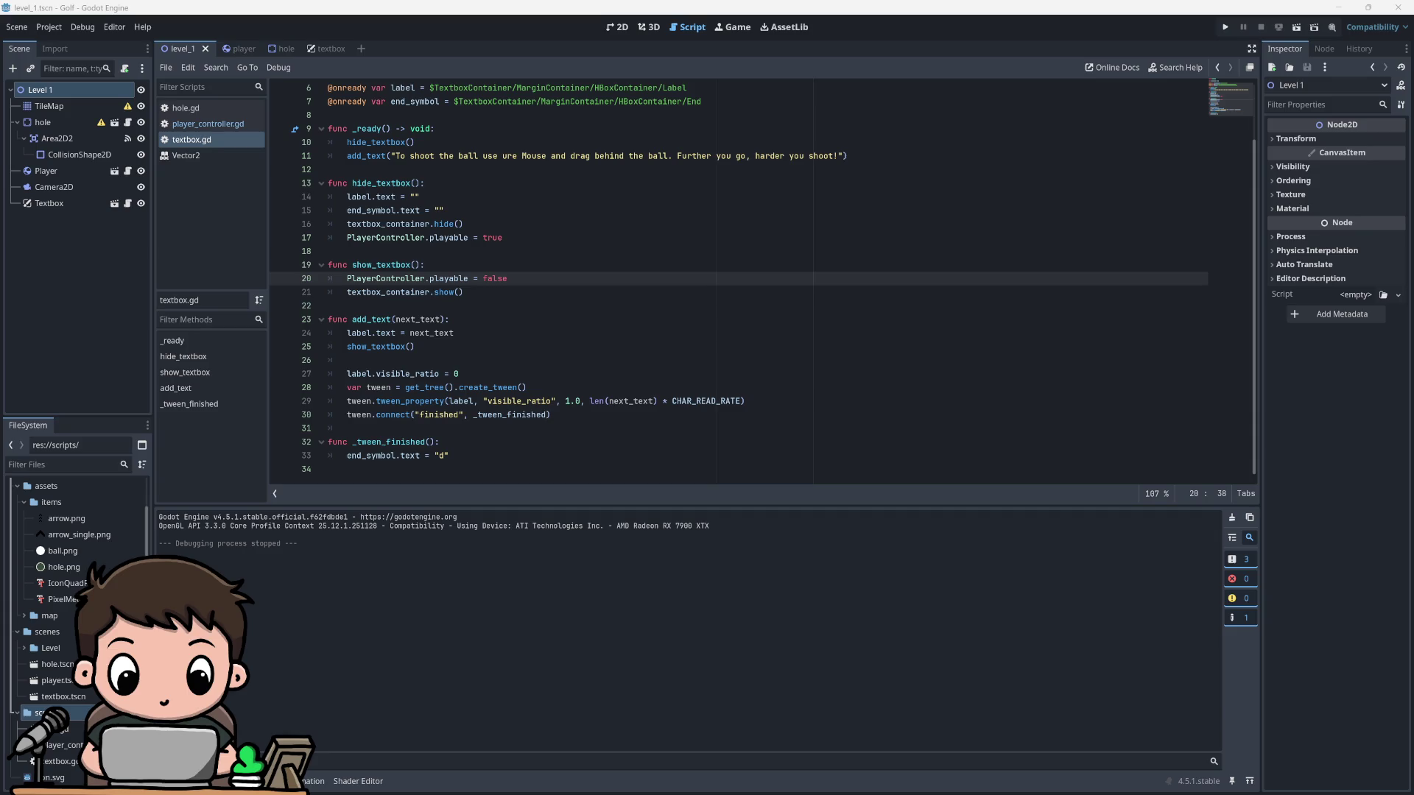
Step: Declare an enum State with READY, READING and FINISHED below the onready vars
key("Down")
scroll(762, 282, "up", 2)
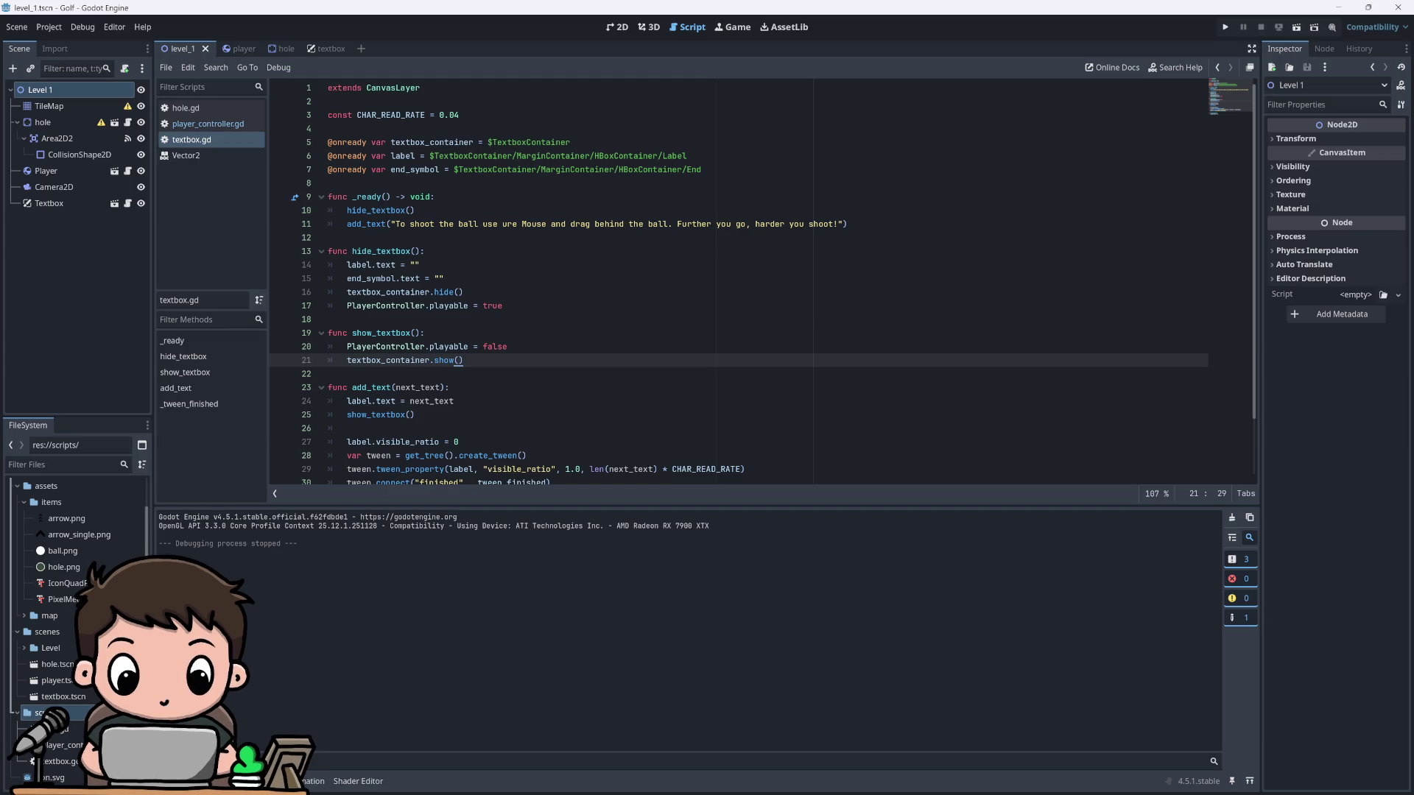
left_click(328, 183)
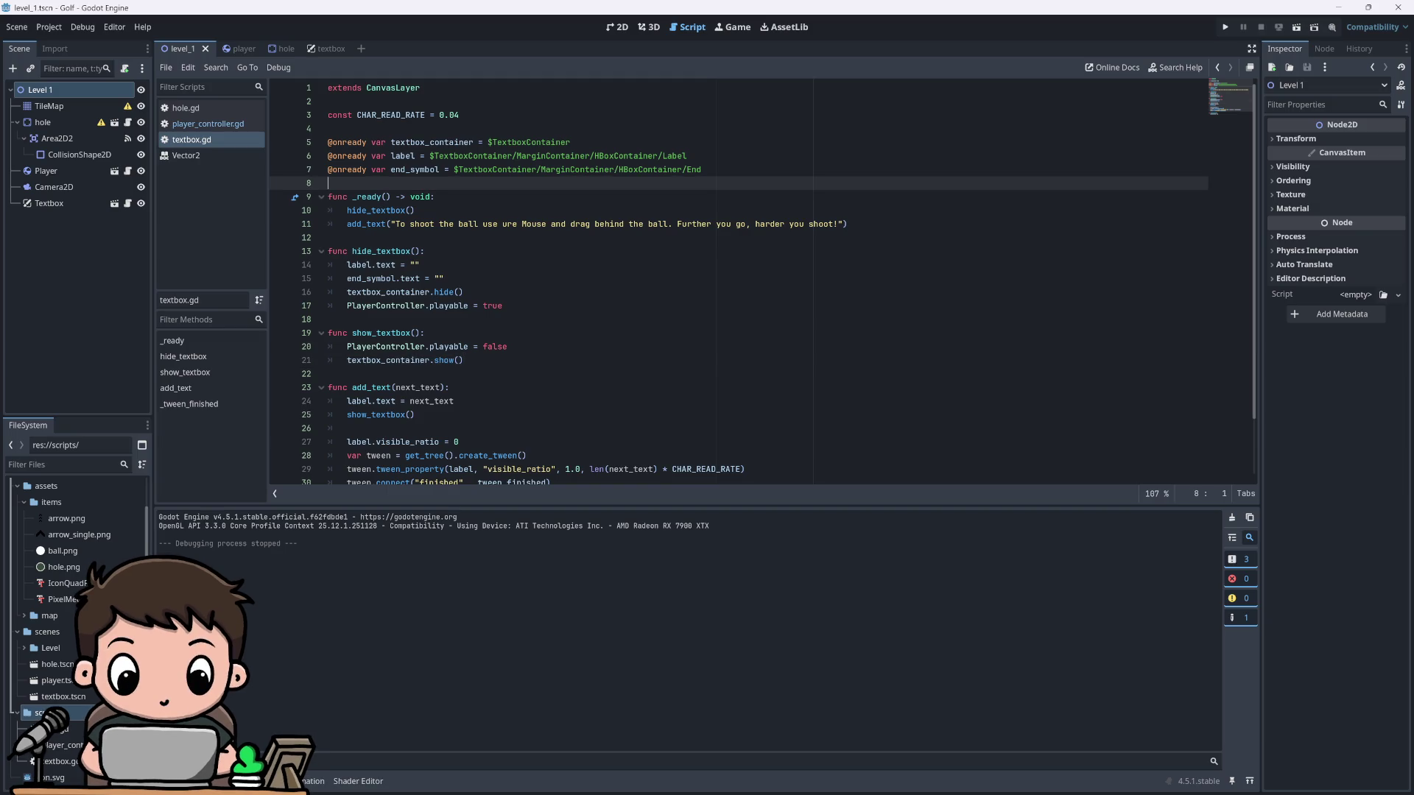
key("Return")
key("Return")
key("Up")
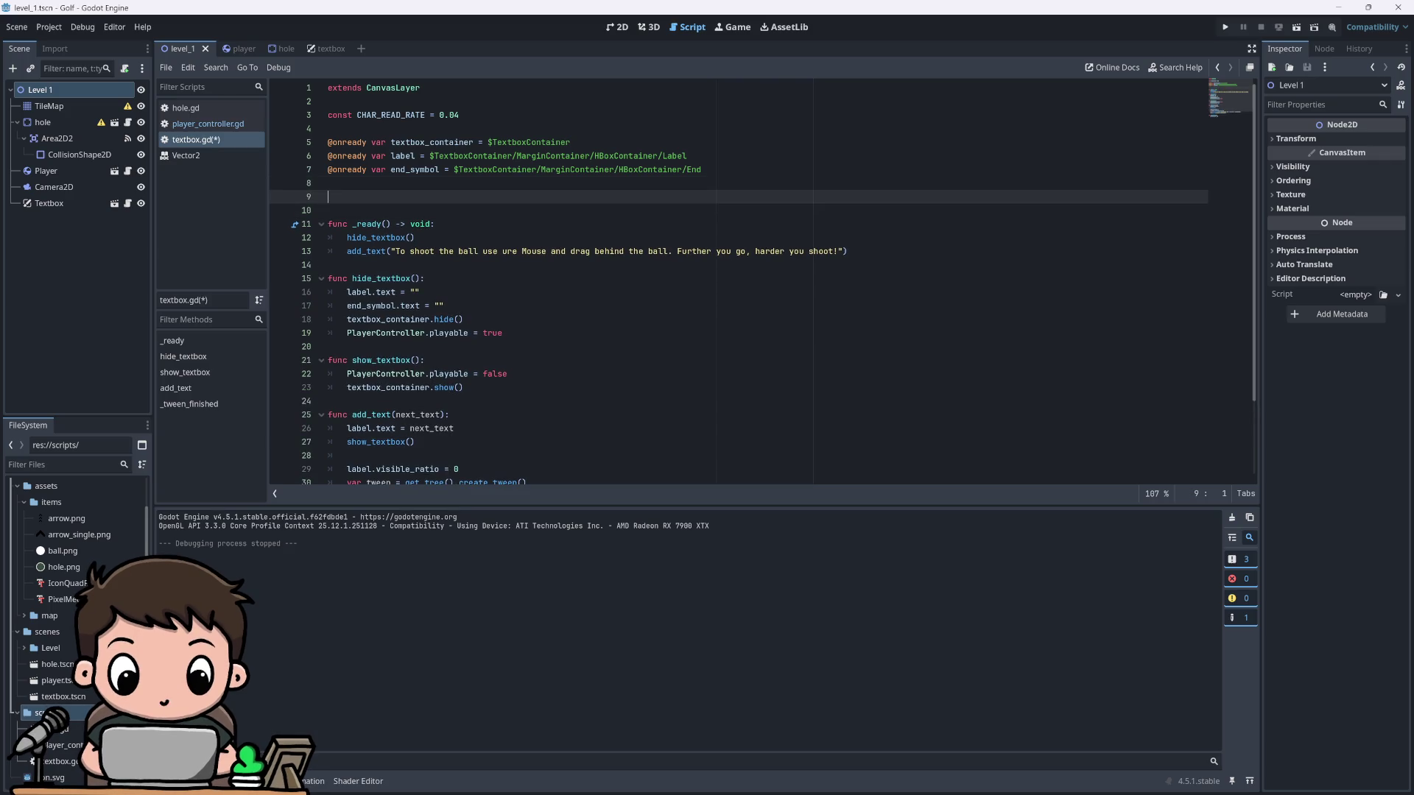
type("enum Sta")
type("te")
type(" {")
key("Return")
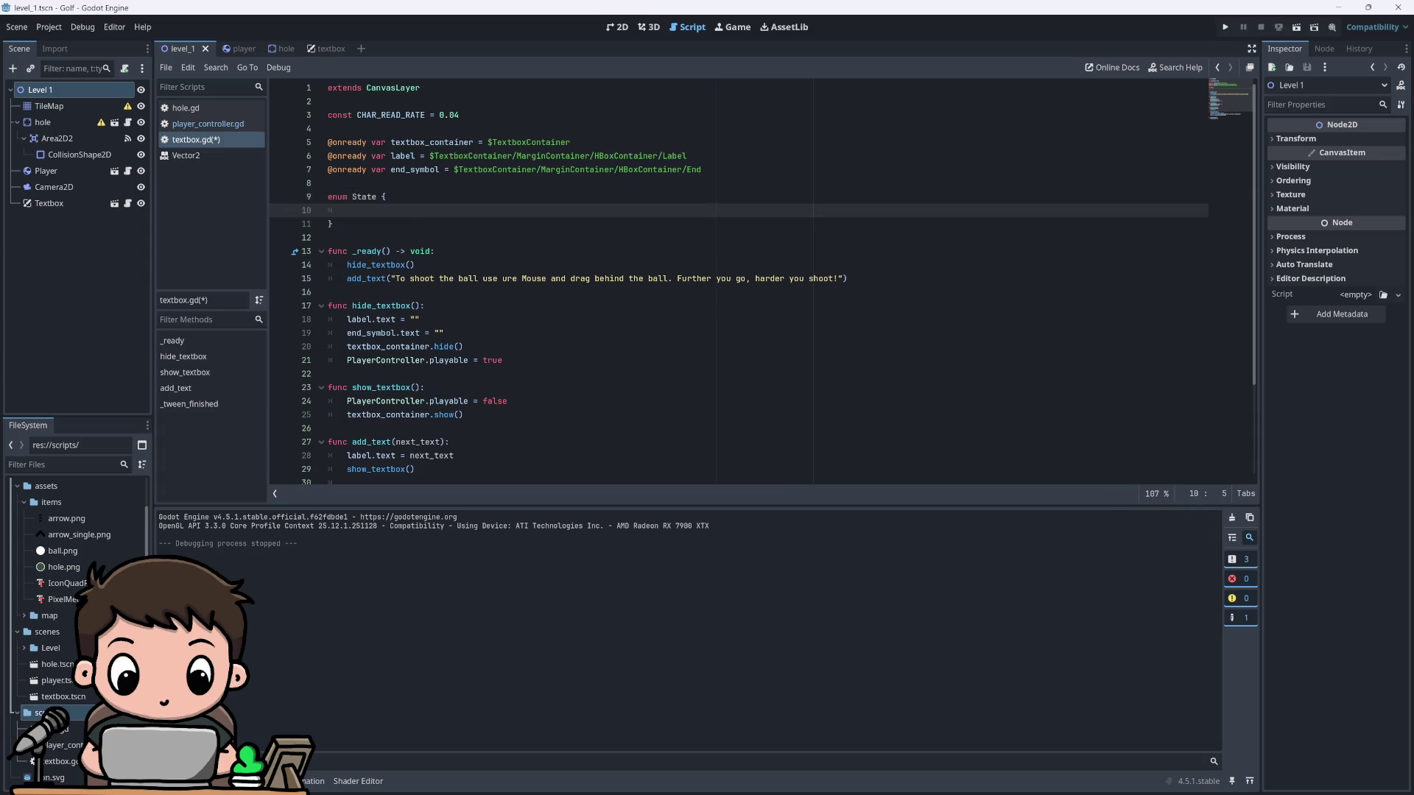
type("READY")
type(",")
key("Return")
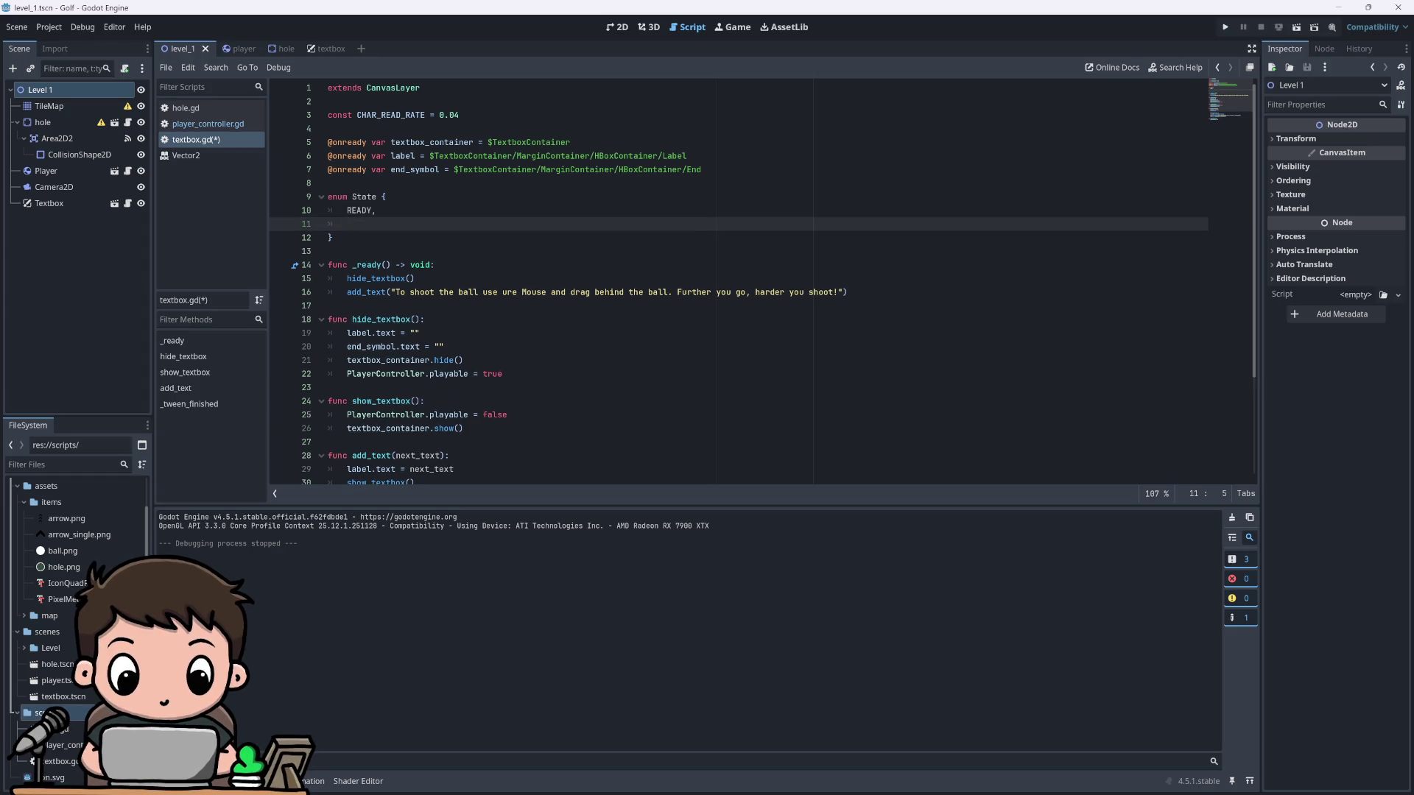
type("READING")
type(",")
key("Return")
type("FINISHED")
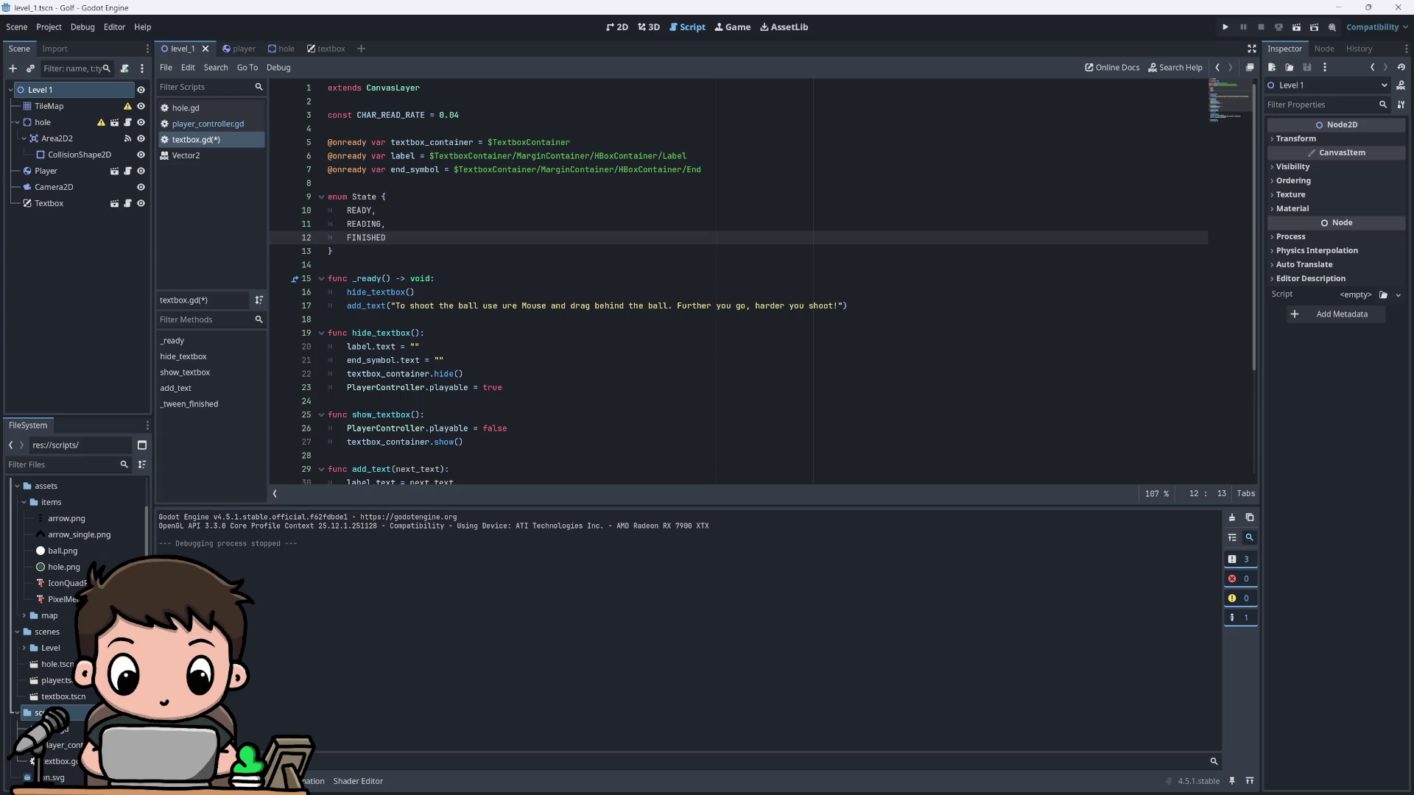
Step: Add var current_state initialised to State.READY under the enum
scroll(736, 280, "down", 3)
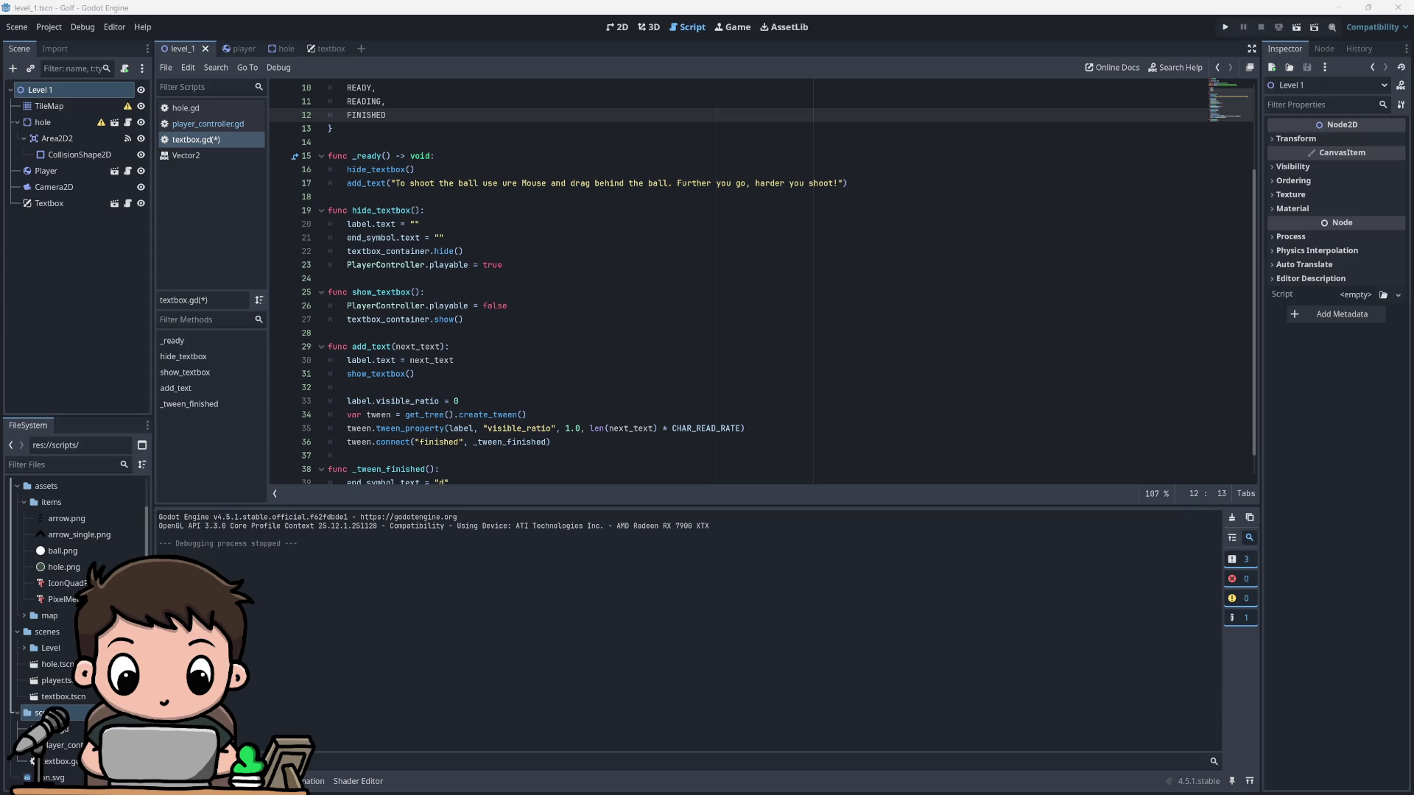
key("Down")
key("Return")
key("Return")
type("var c")
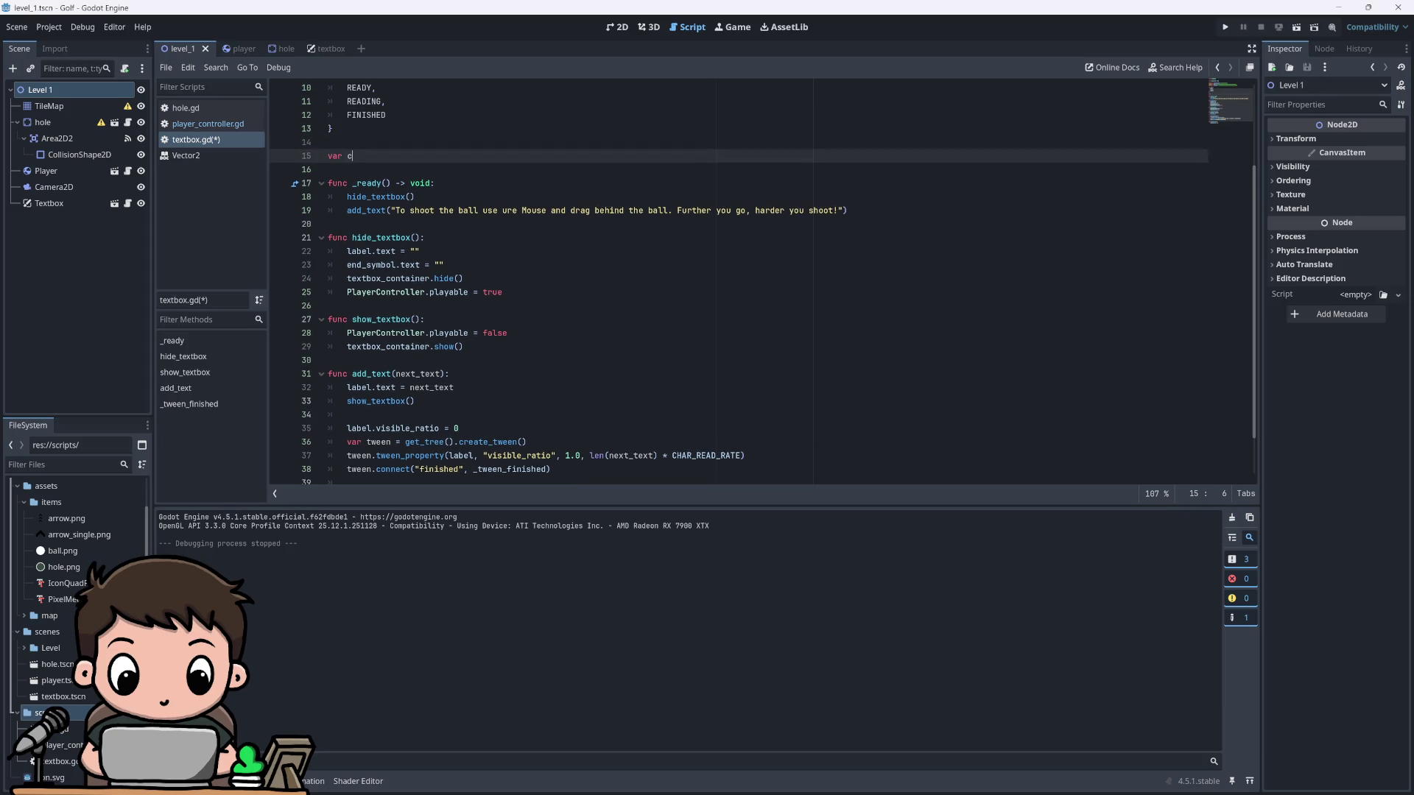
type("urrent_state =")
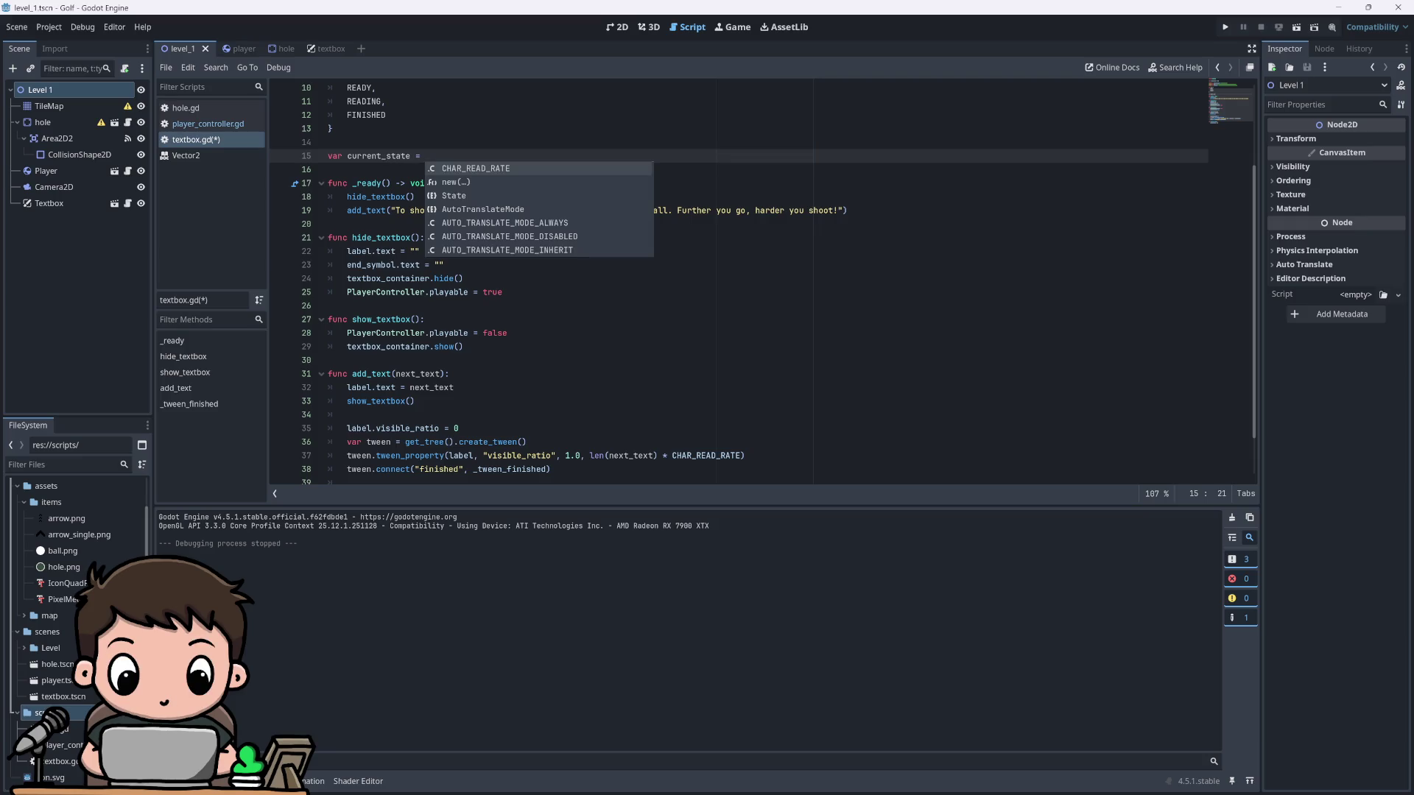
type(" State.")
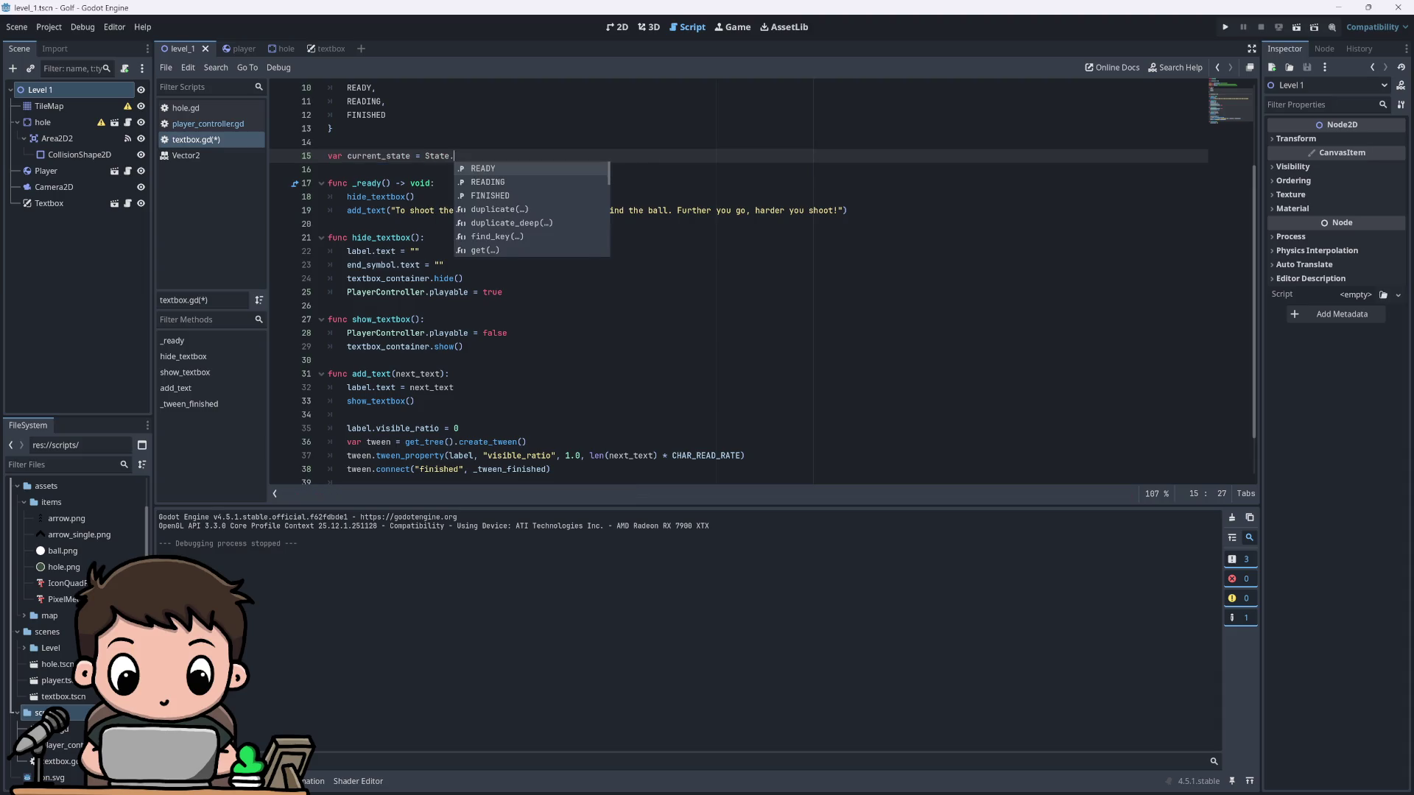
key("Return")
scroll(763, 281, "up", 3)
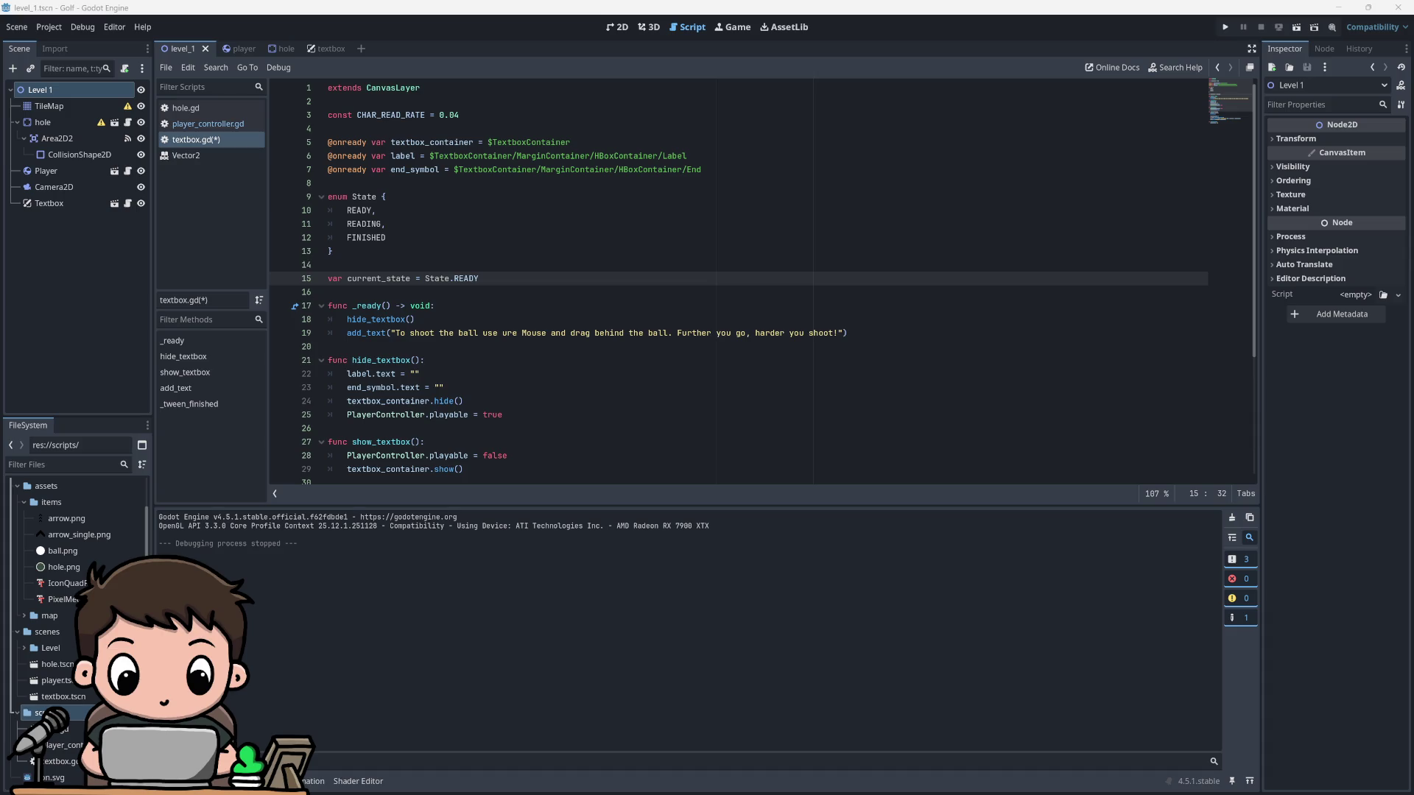
scroll(736, 280, "down", 4)
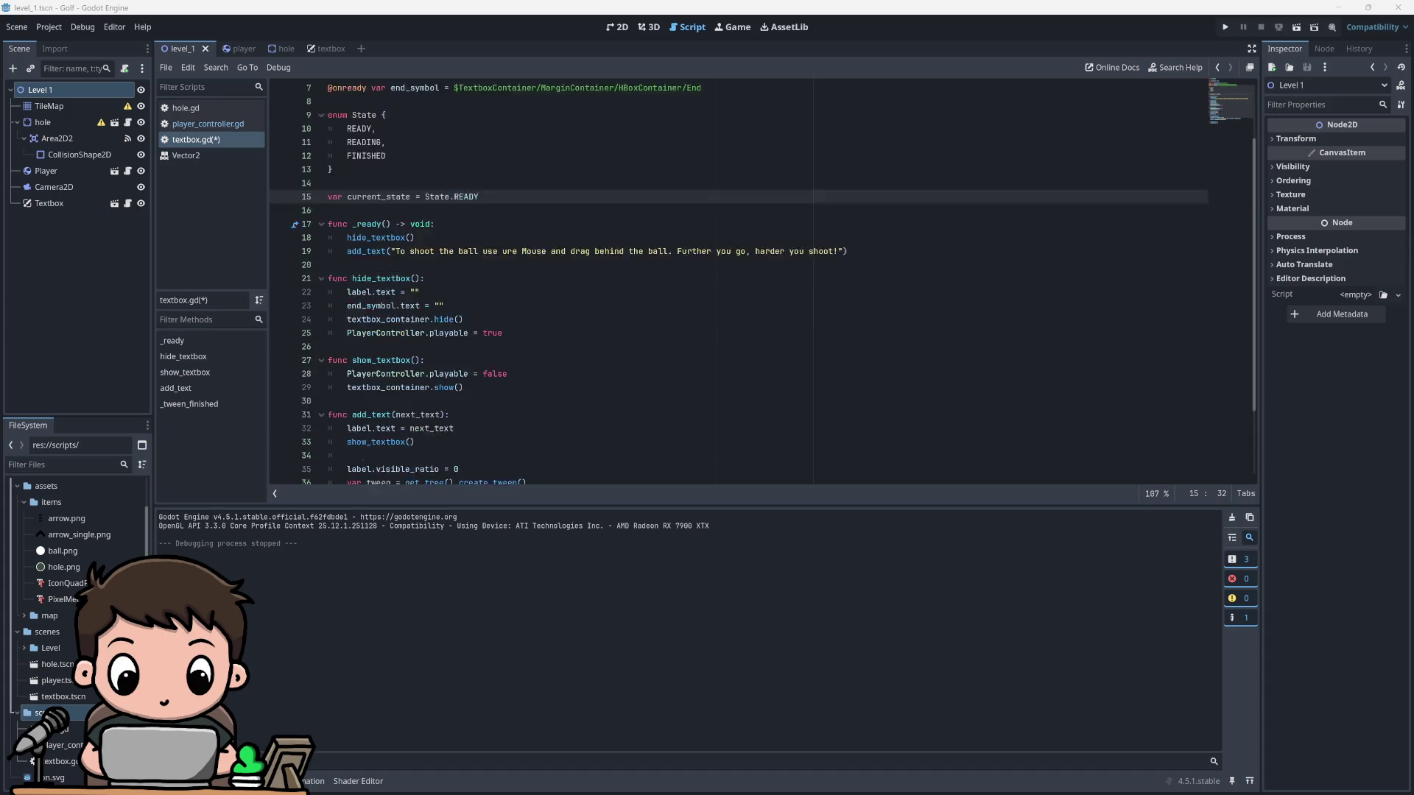
Step: Declare func change_state(next_state): after _tween_finished and save textbox.gd
left_click(449, 456)
key("Return")
key("Return")
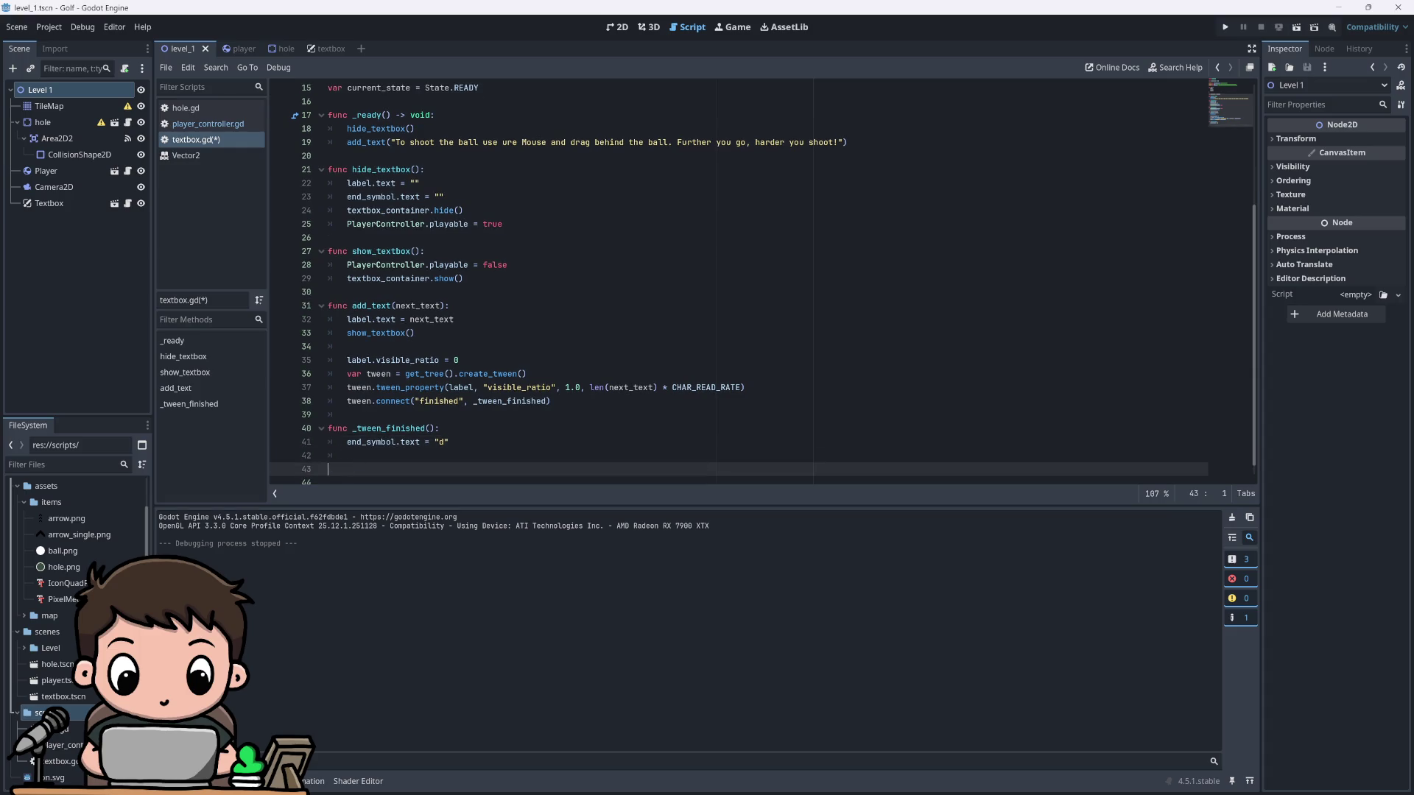
key("BackSpace")
type("fun")
key("BackSpace")
type("c chance")
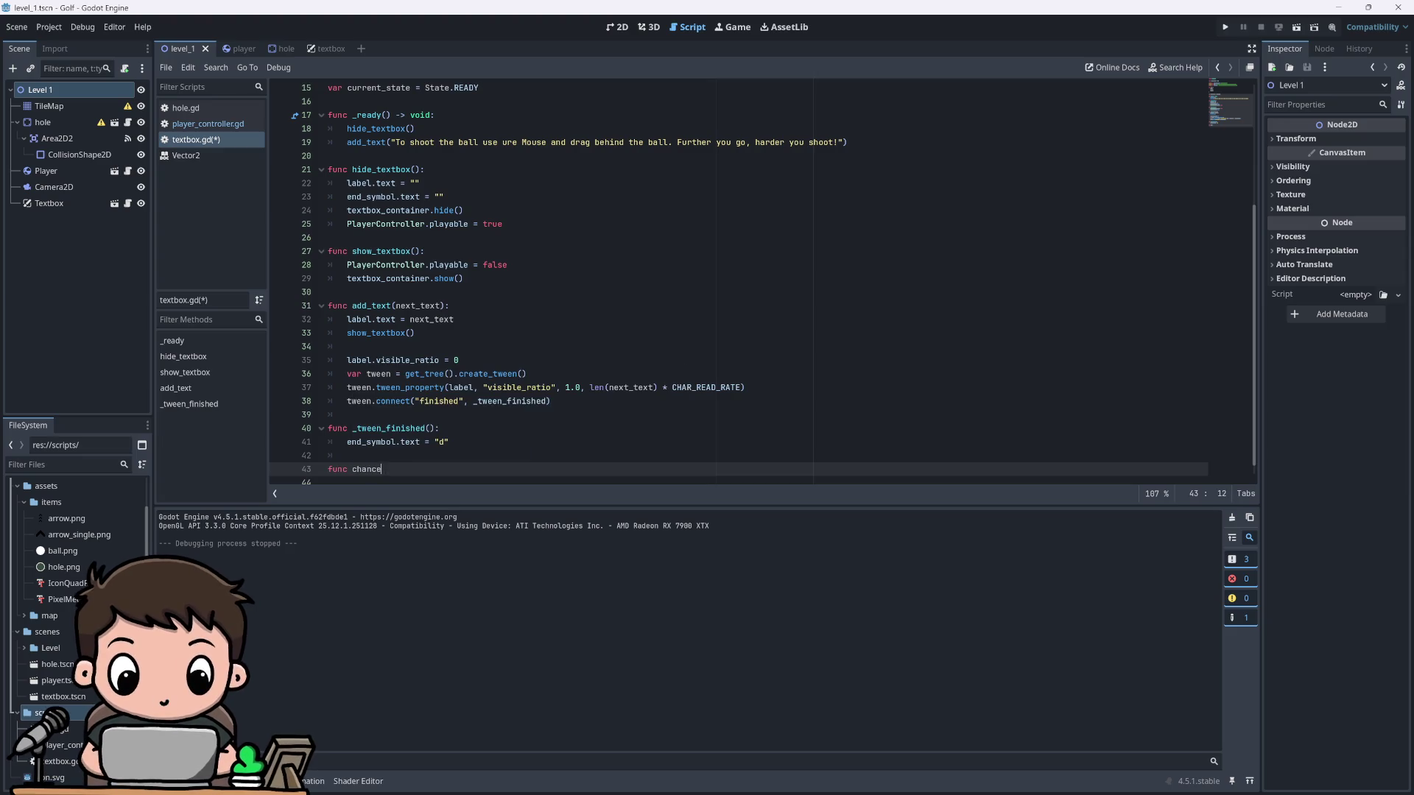
key("BackSpace")
type("ge_")
type("state")
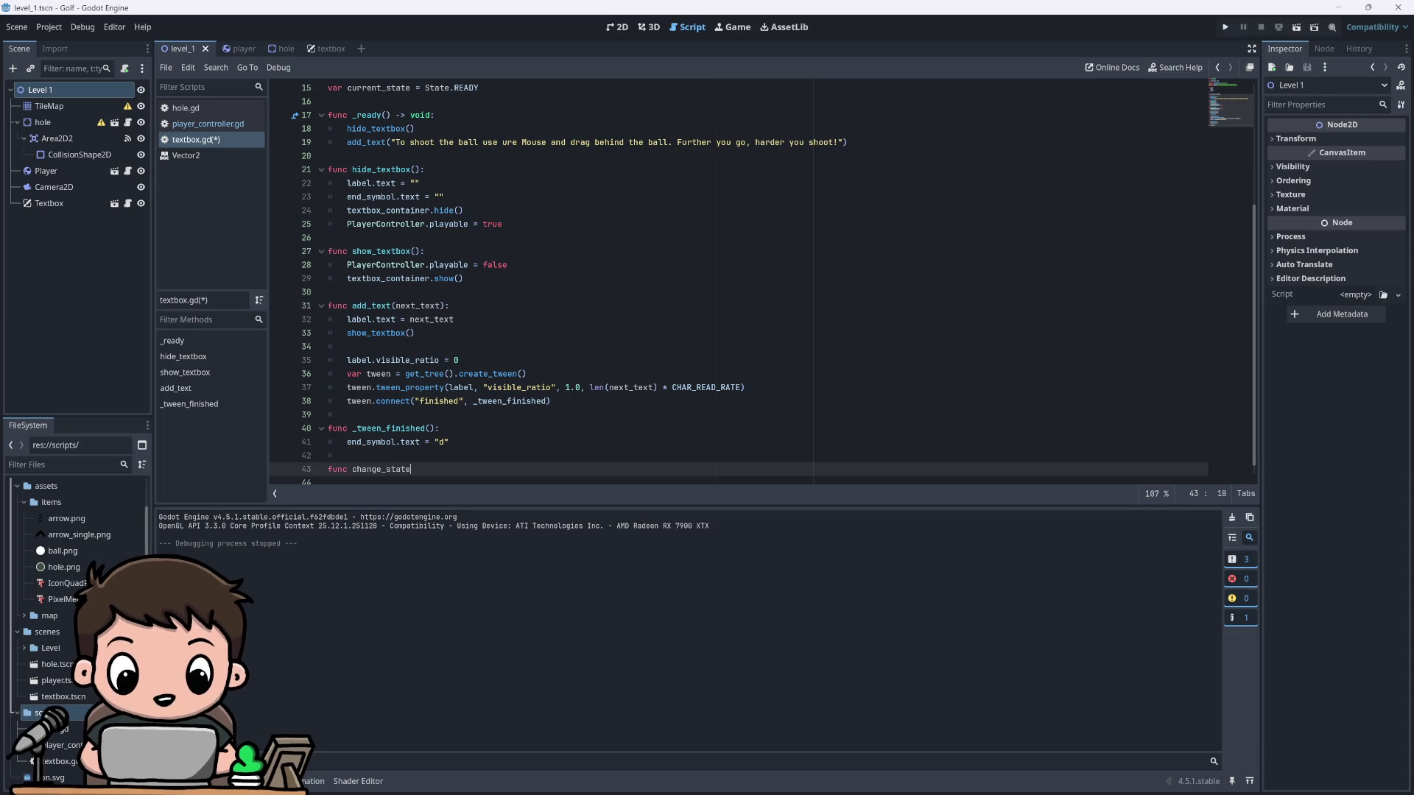
type("(next")
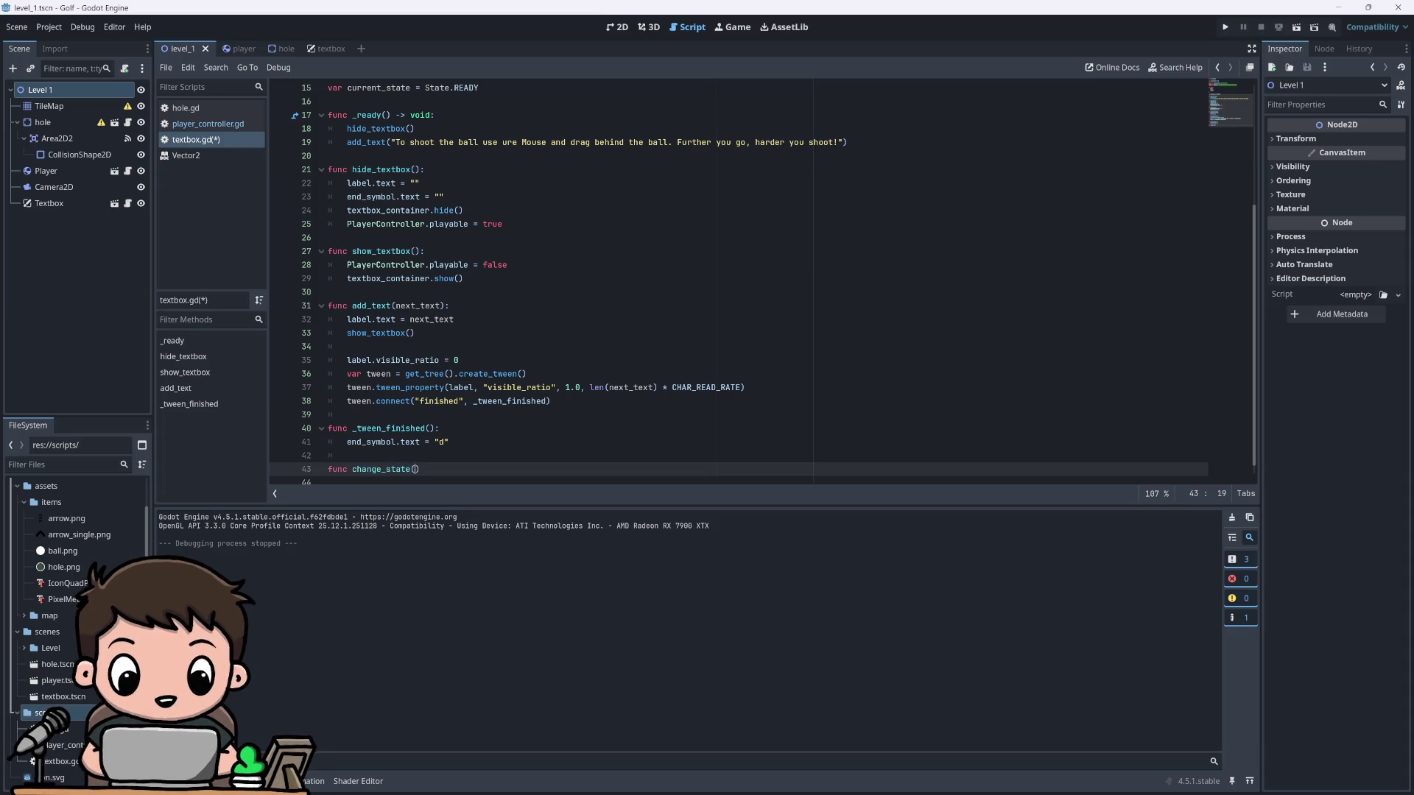
type("_s")
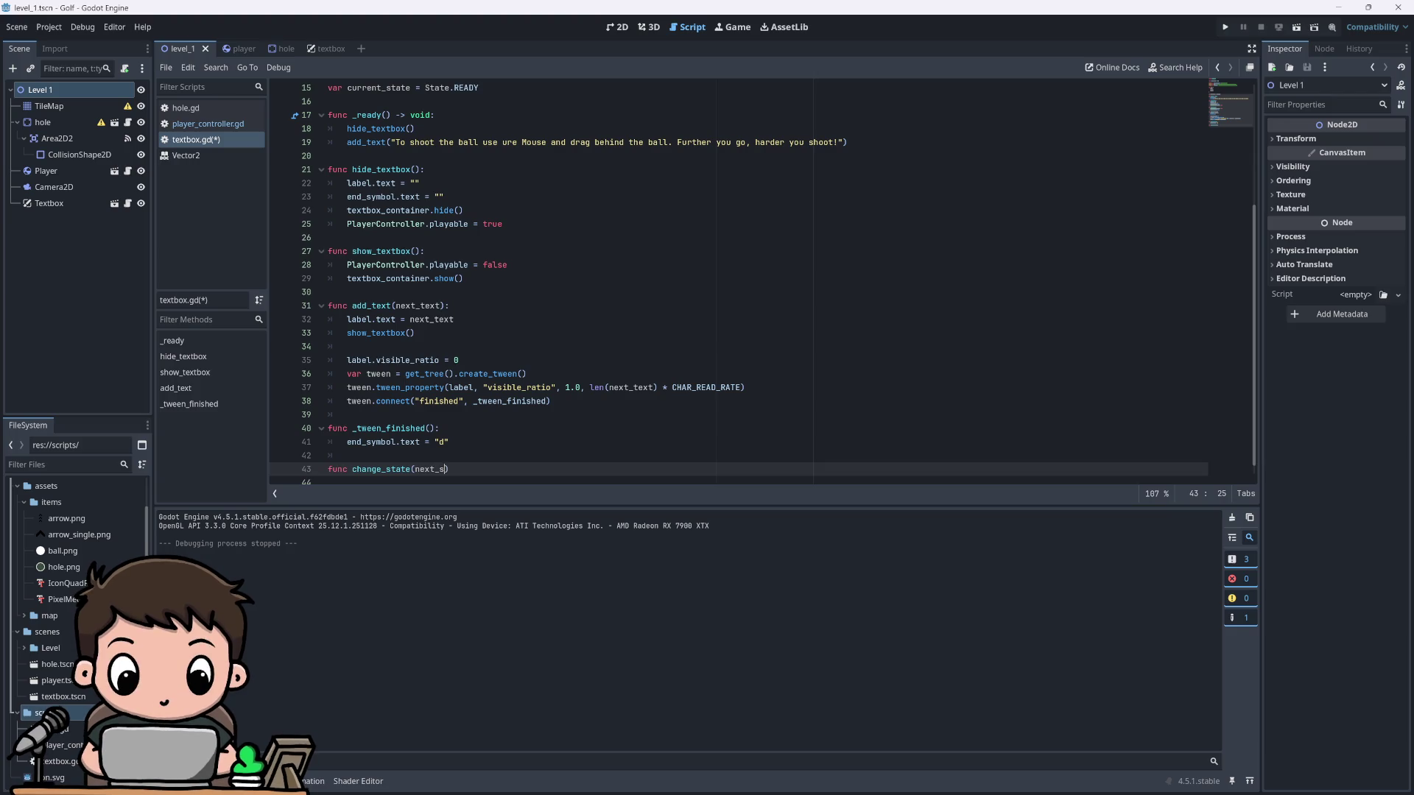
type("tate")
type("):")
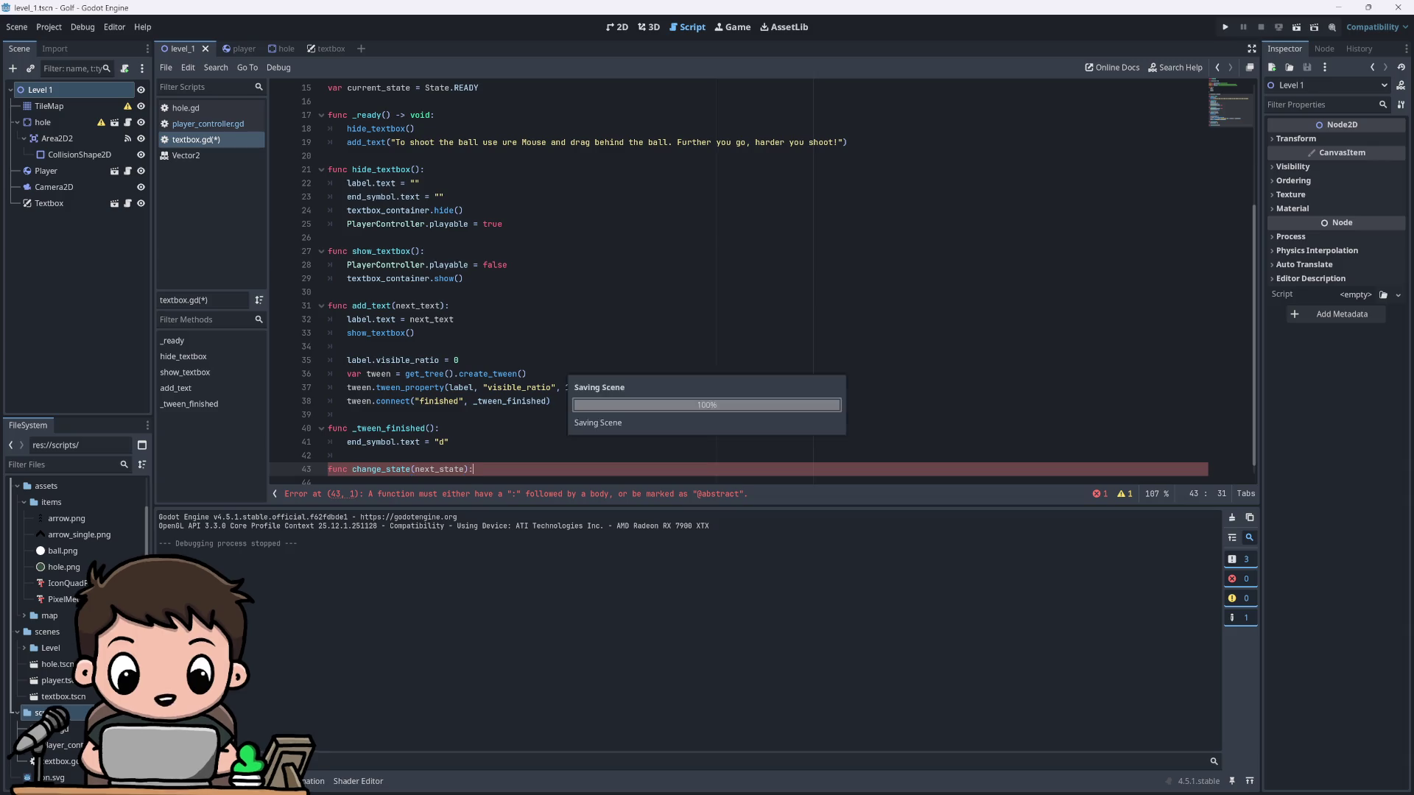
key("ctrl+s")
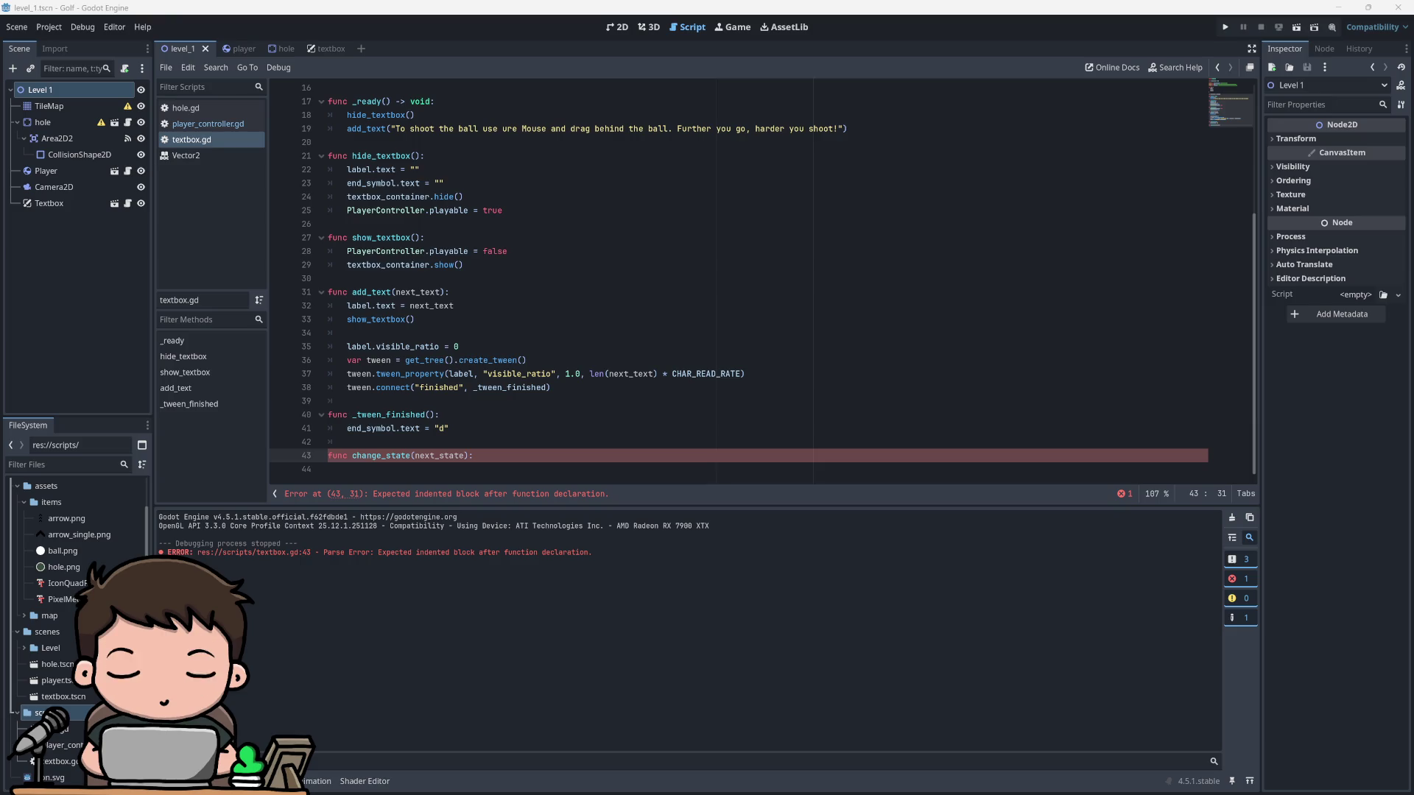
Step: Give change_state the body current_state = next_state
key("Return")
key("Return")
key("Return")
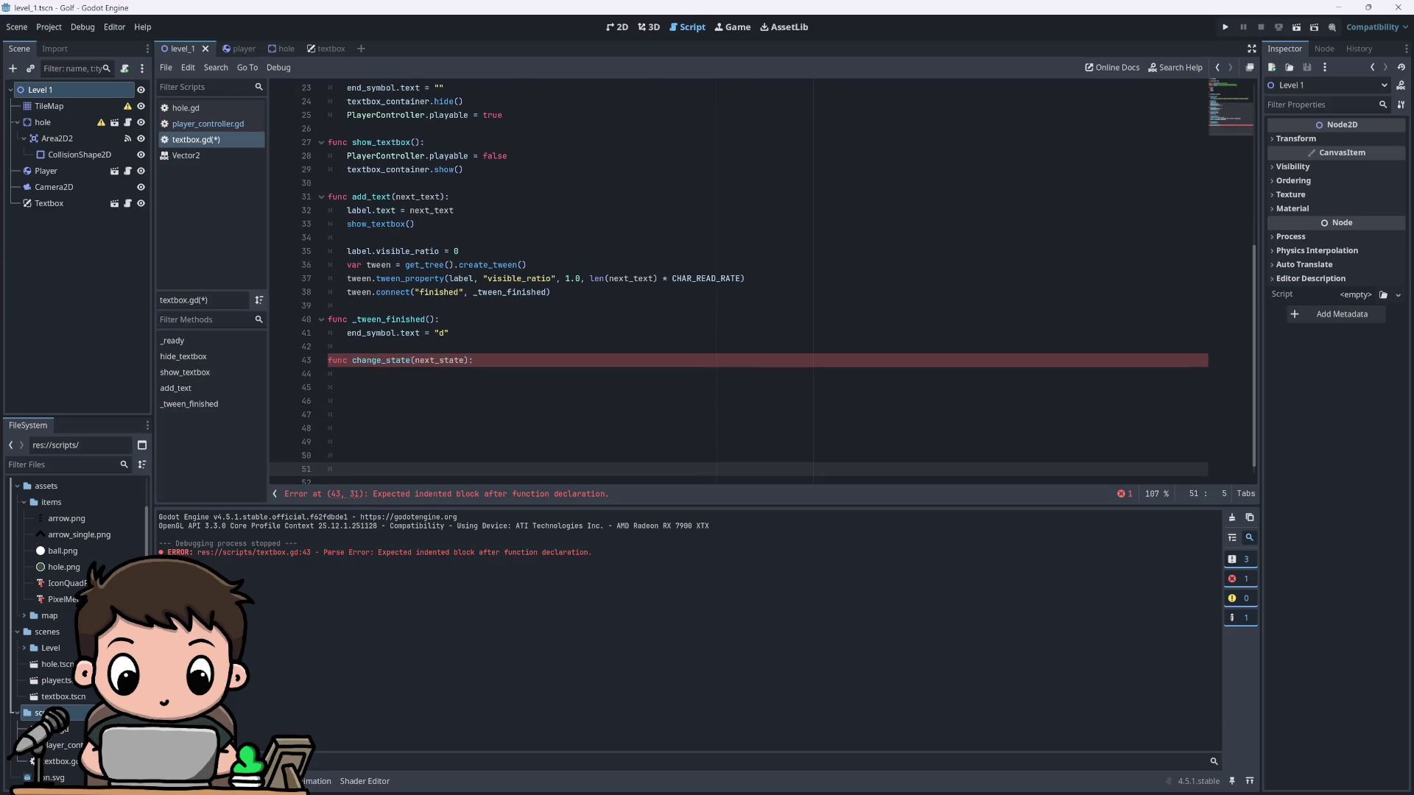
left_click(348, 373)
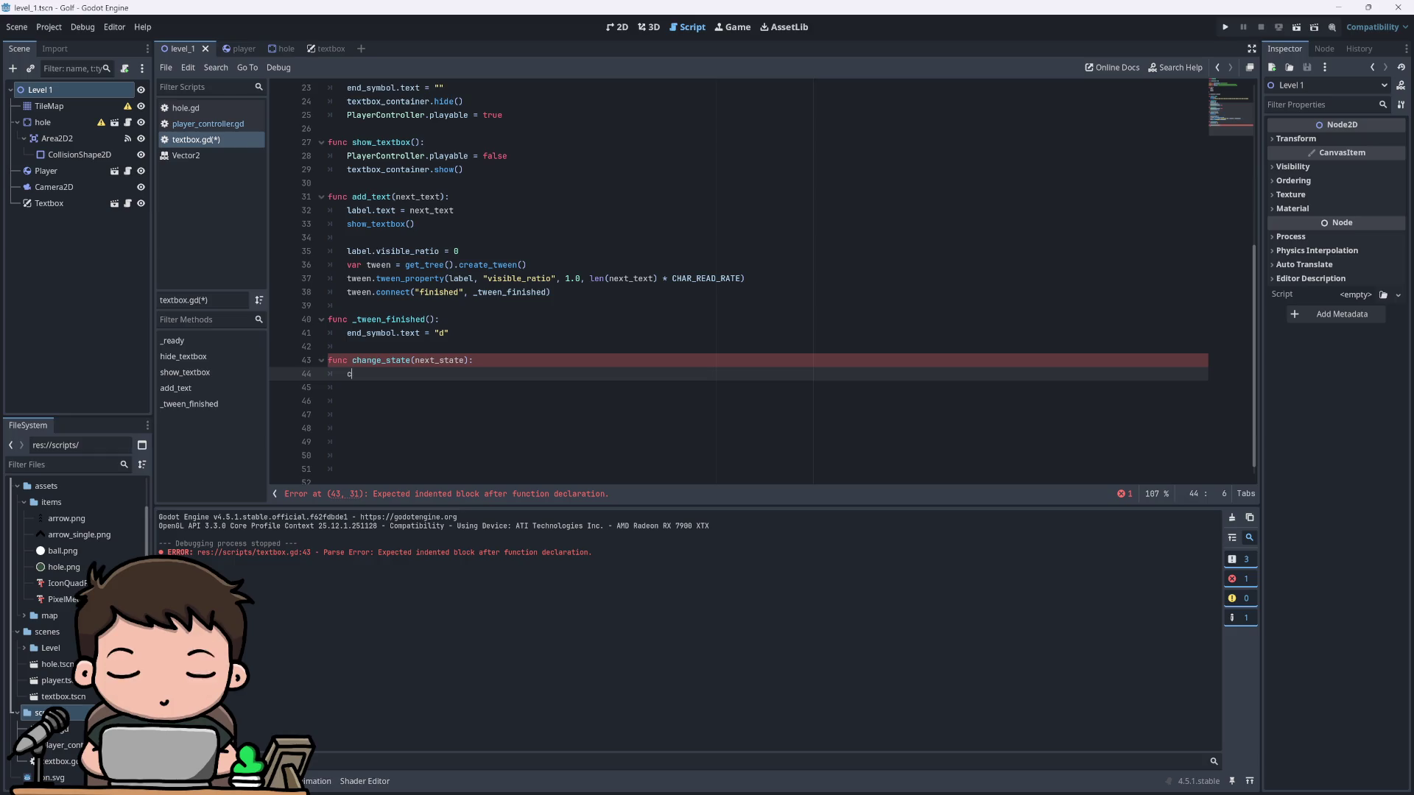
type("current")
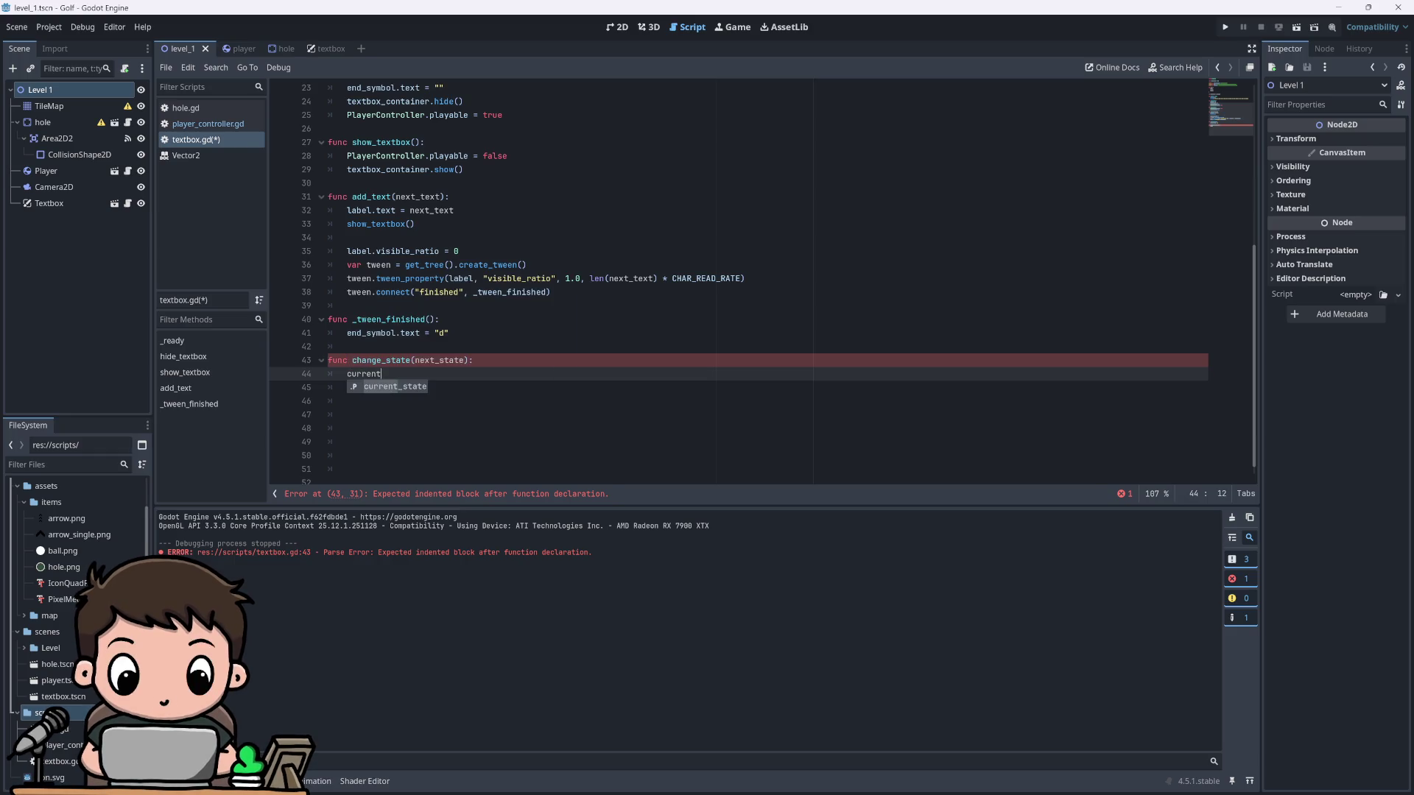
key("Return")
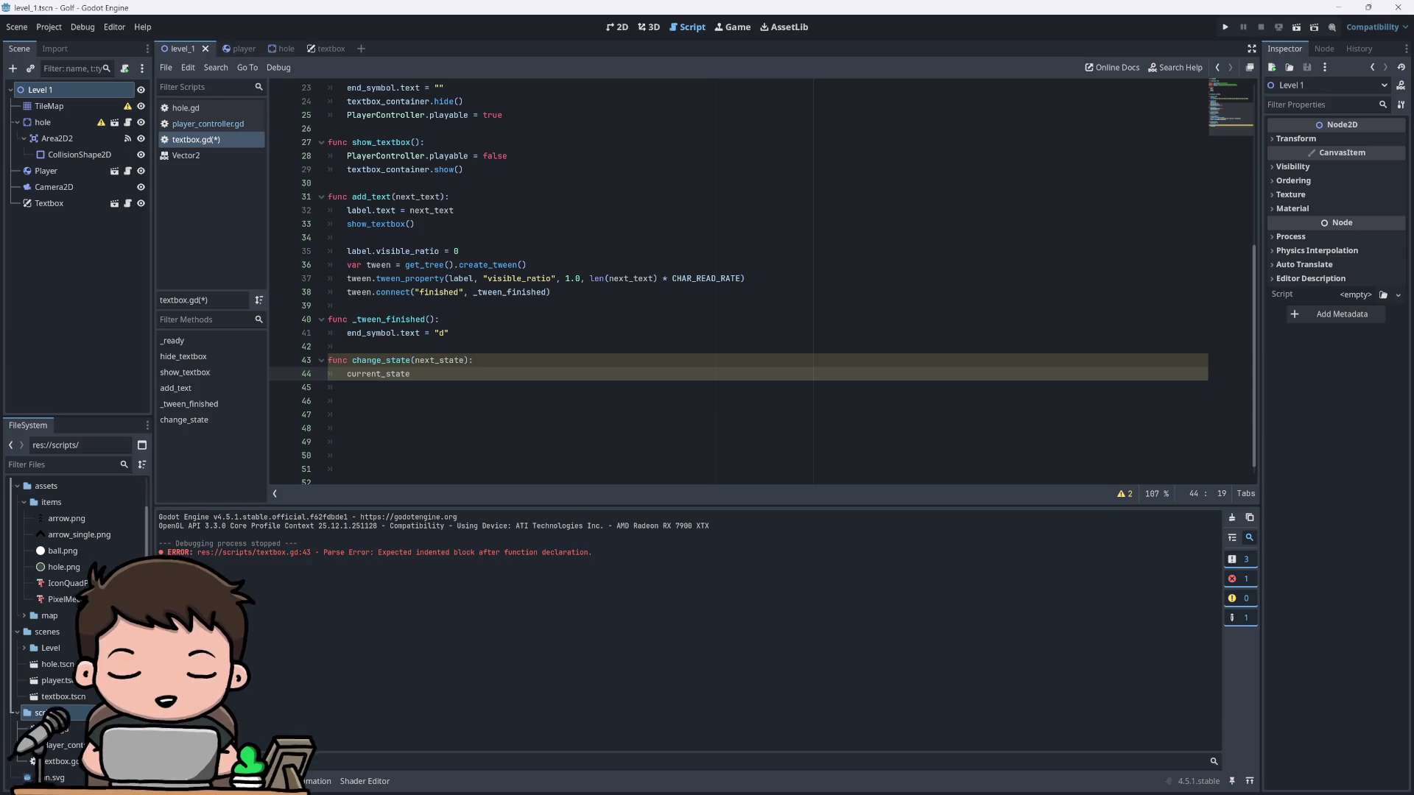
type("= next_state")
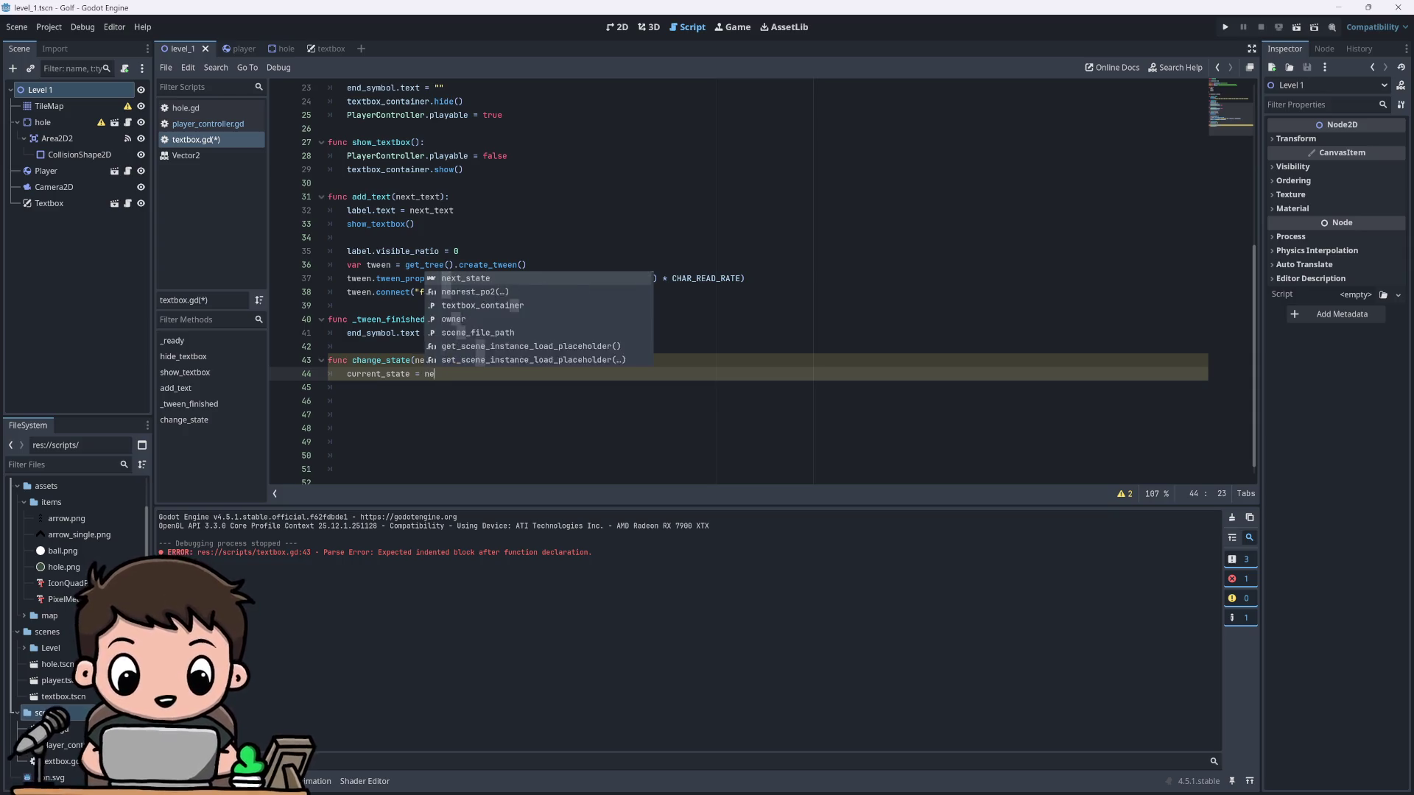
key("Return")
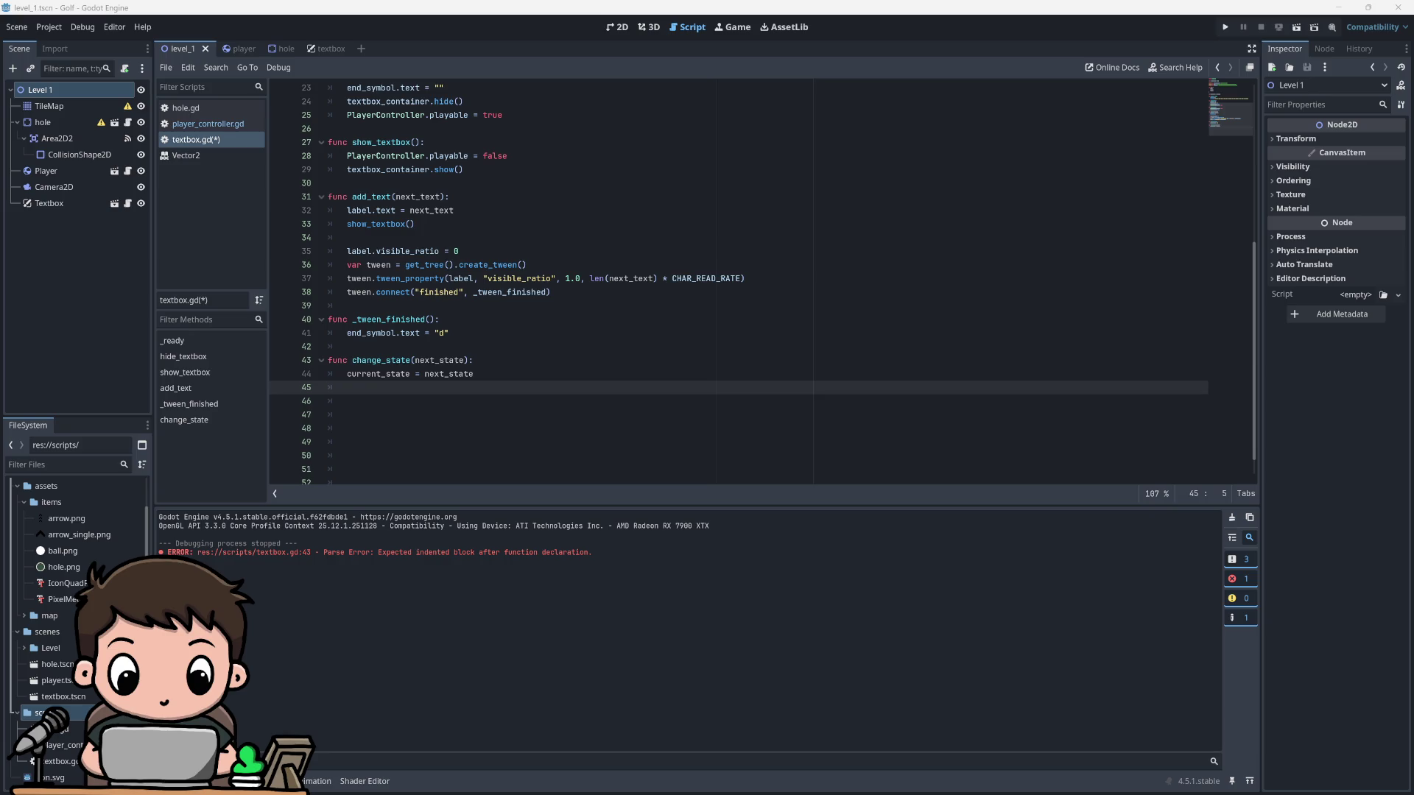
Step: Start a match on current_state with a State.READY case that just passes
type("match cur")
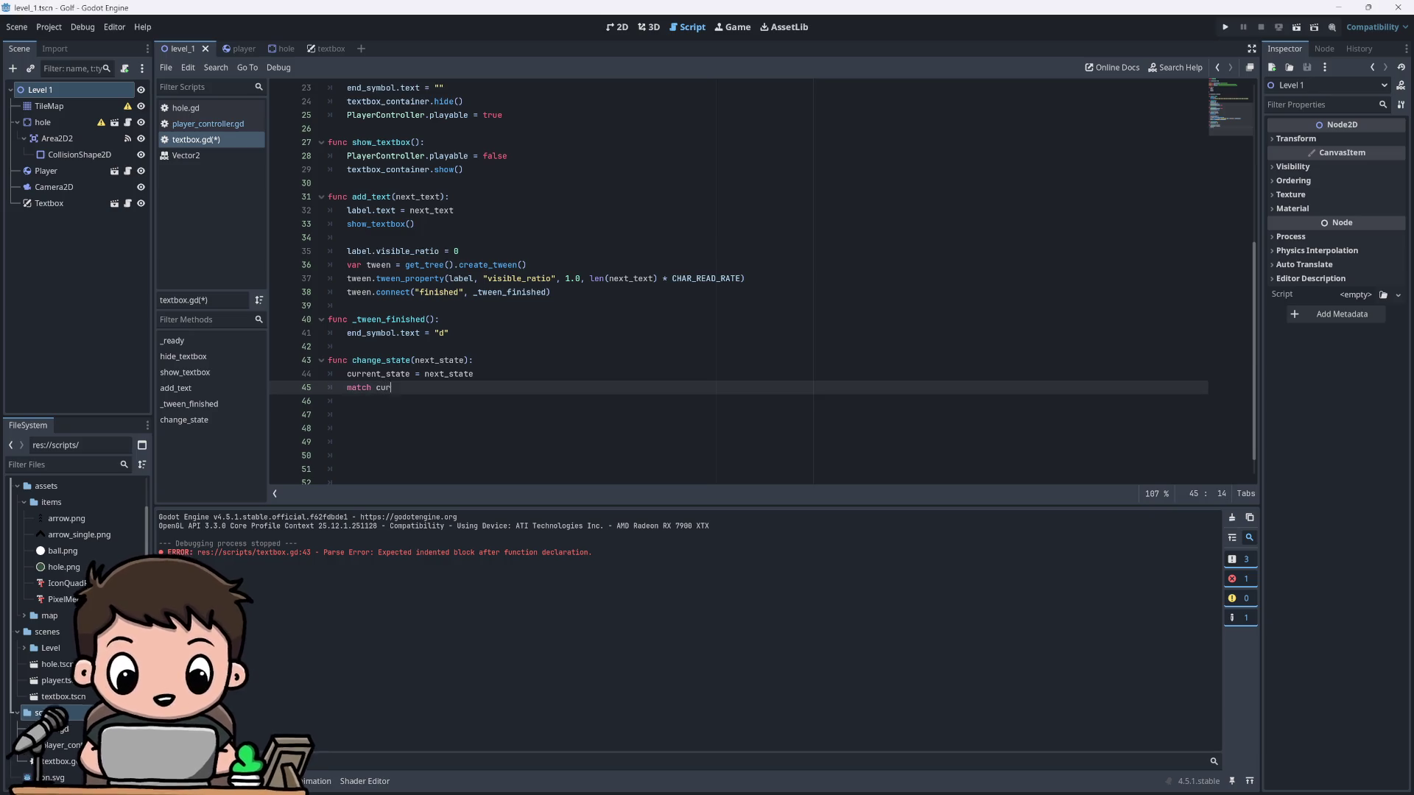
type("rent")
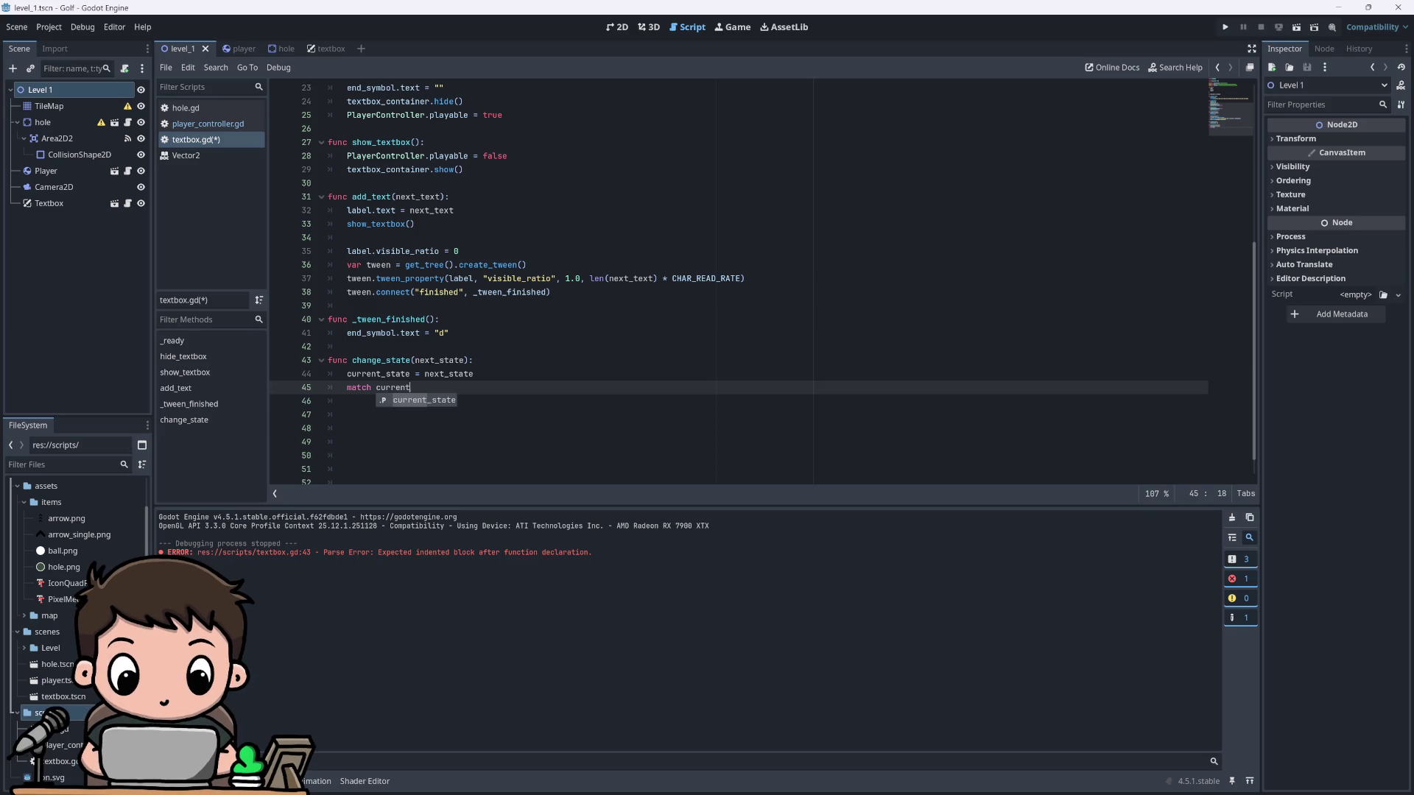
key("Return")
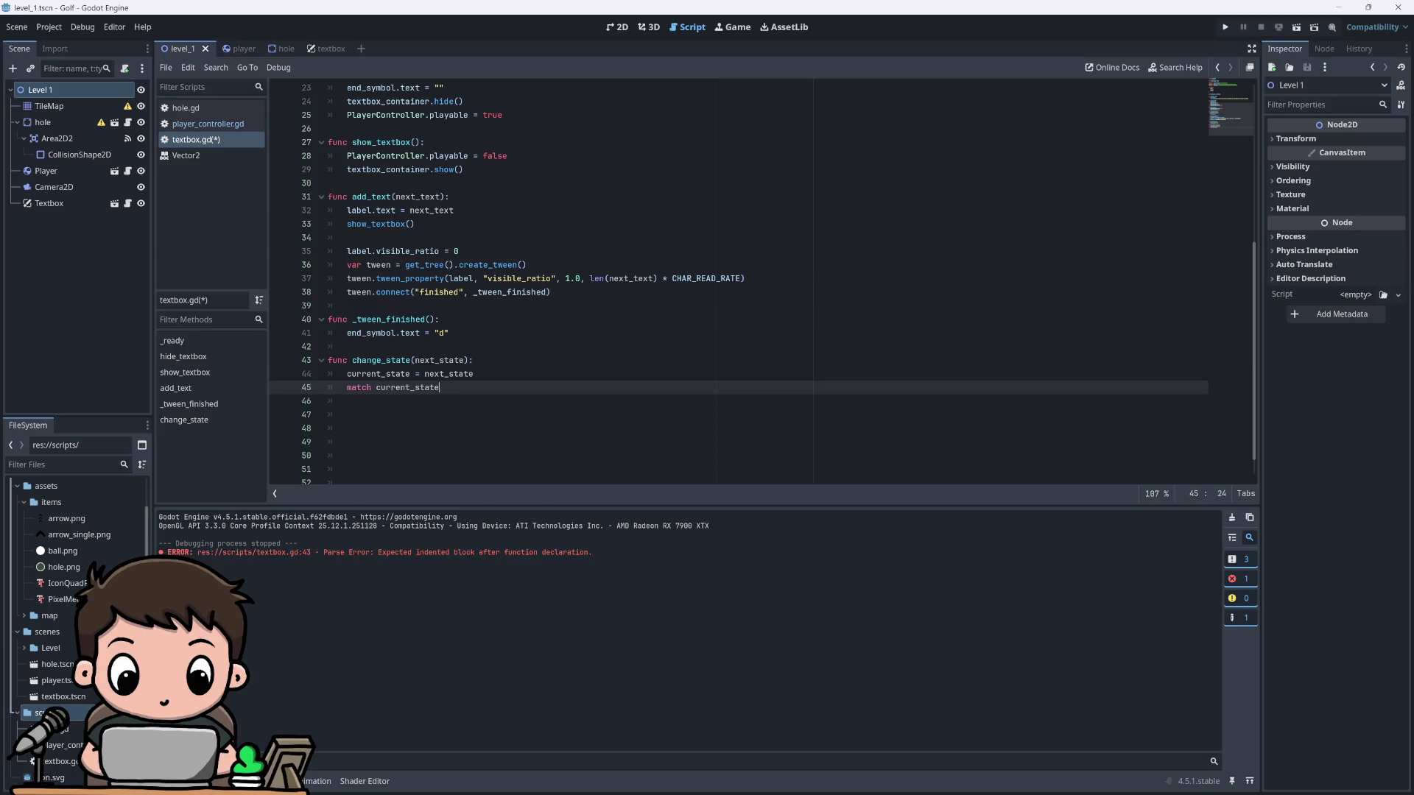
type(":")
key("Return")
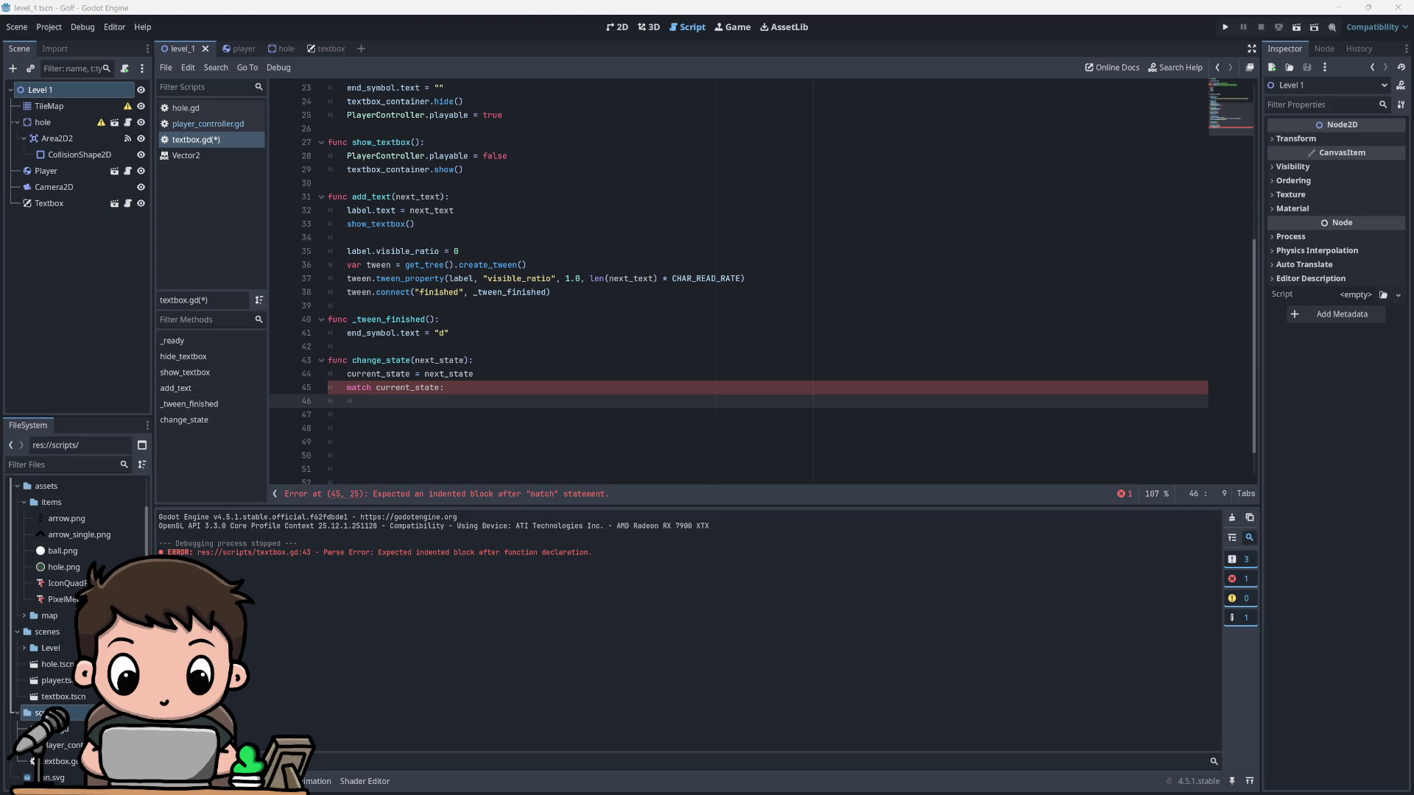
scroll(763, 280, "down", 1)
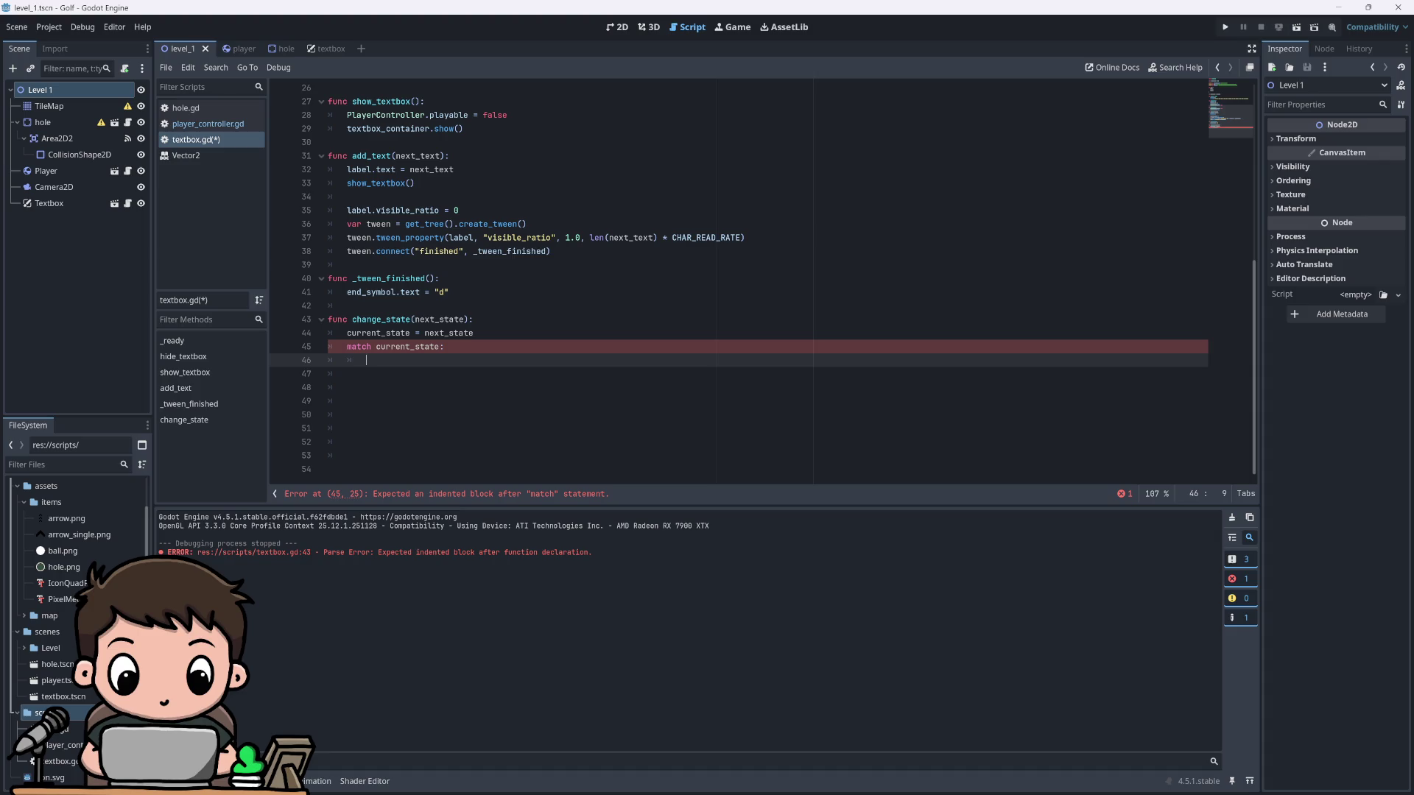
type("State.R")
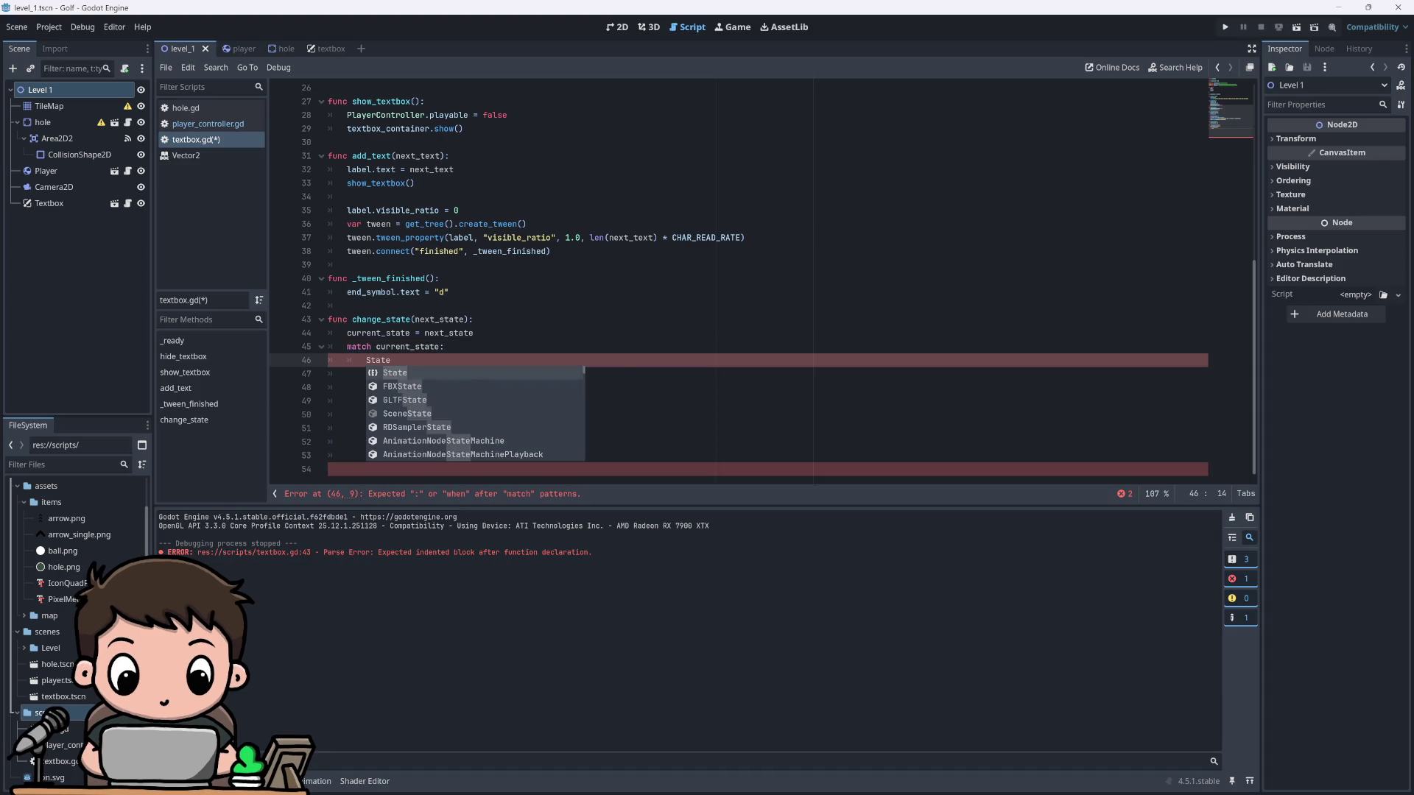
type("E")
key("Return")
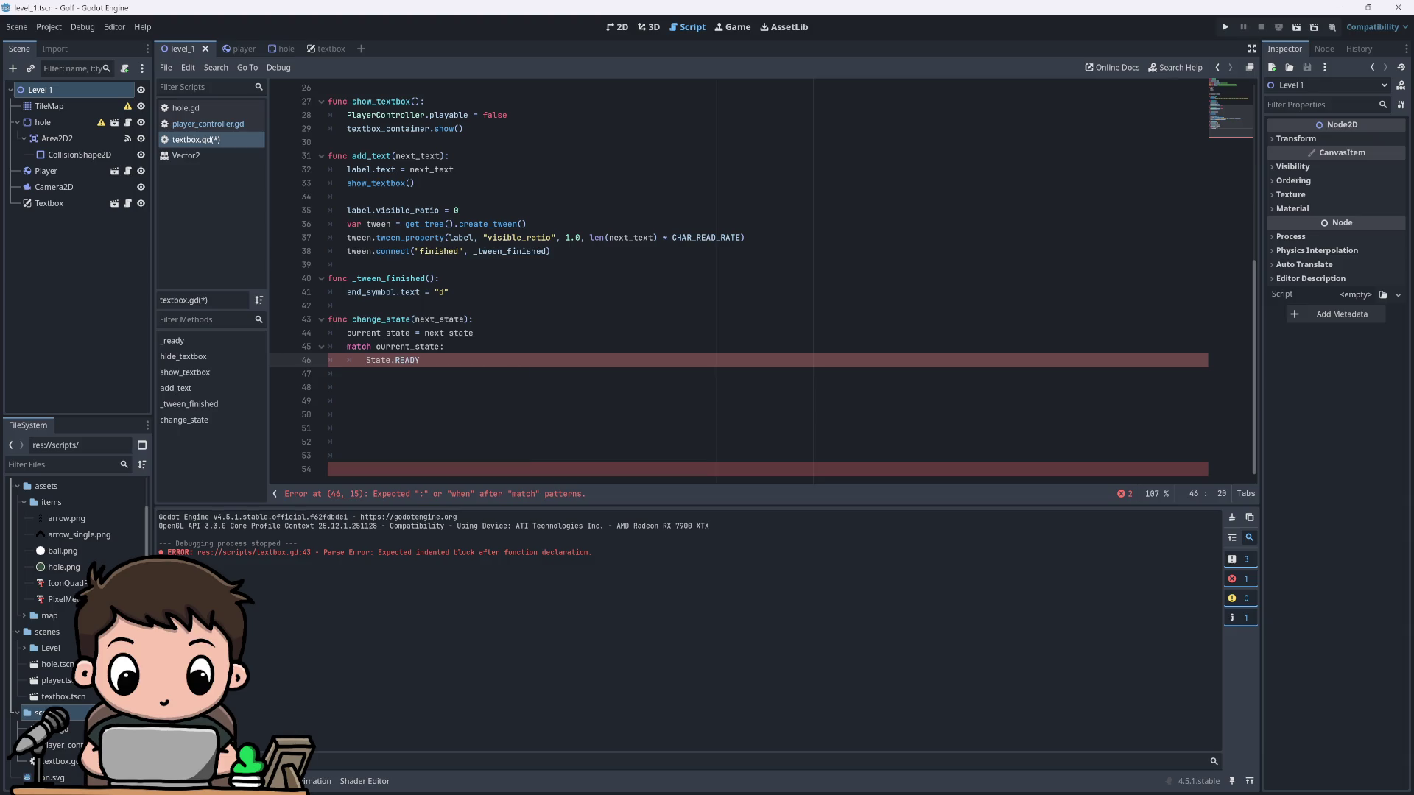
key("Return")
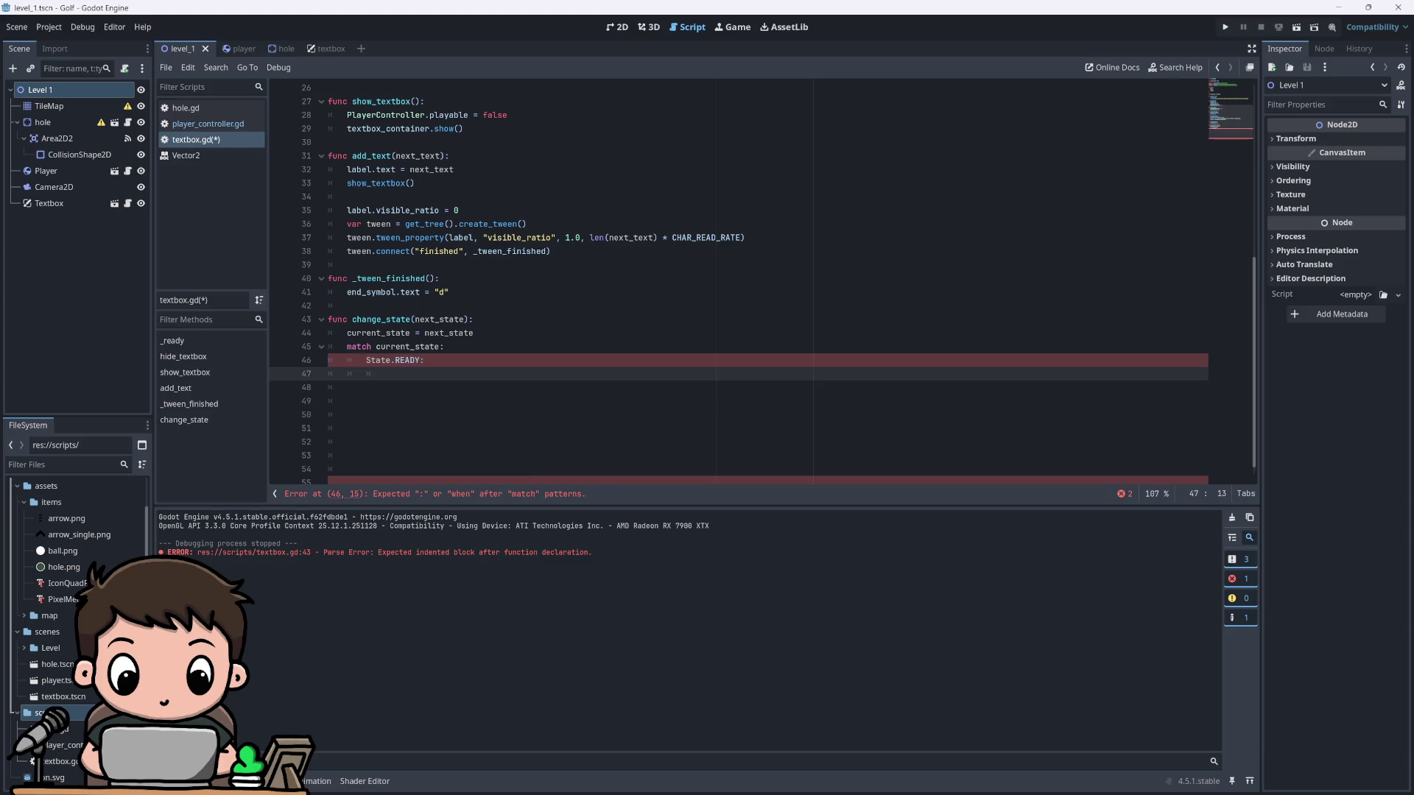
type("pass")
key("Return")
key("BackSpace")
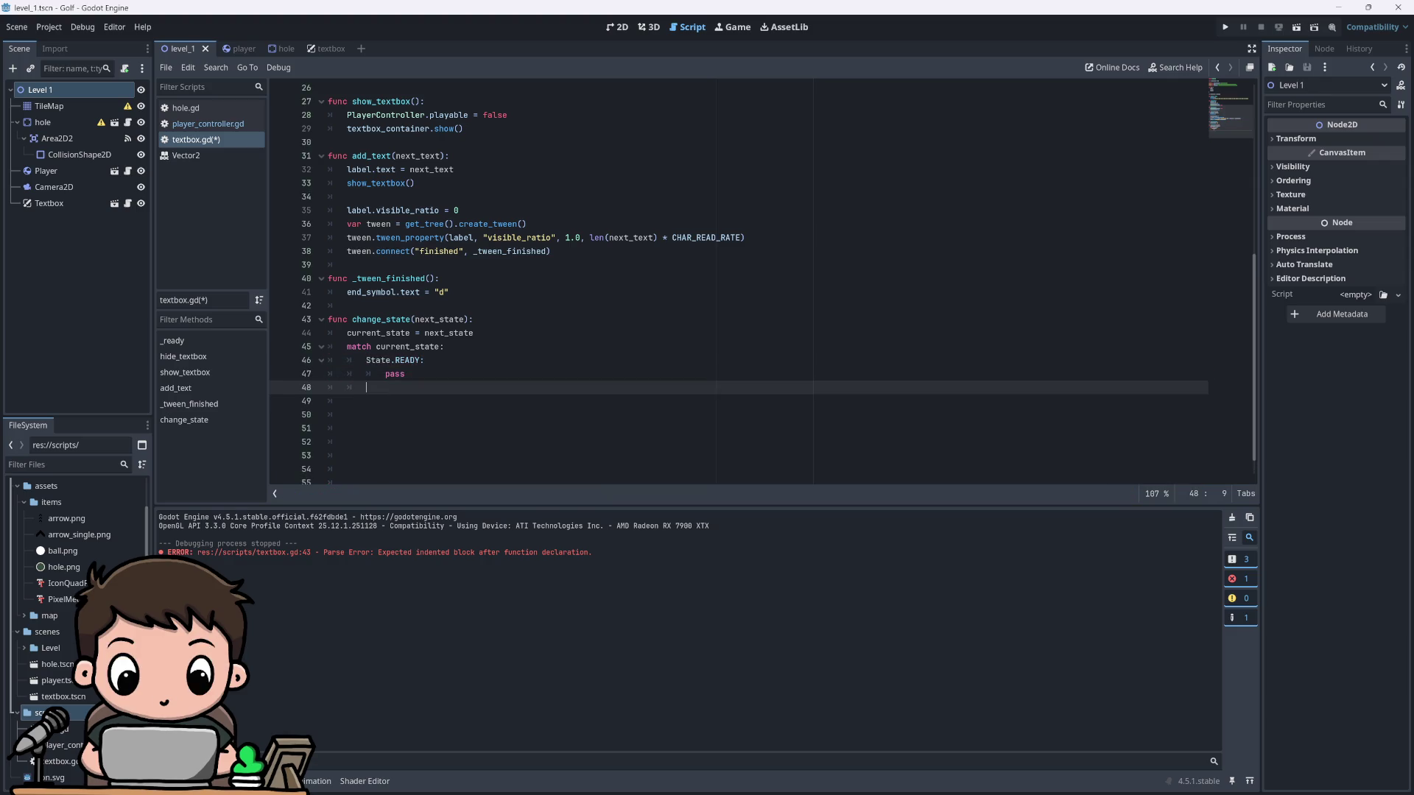
Step: Add State.READING and State.FINISHED cases, each containing pass
type("t")
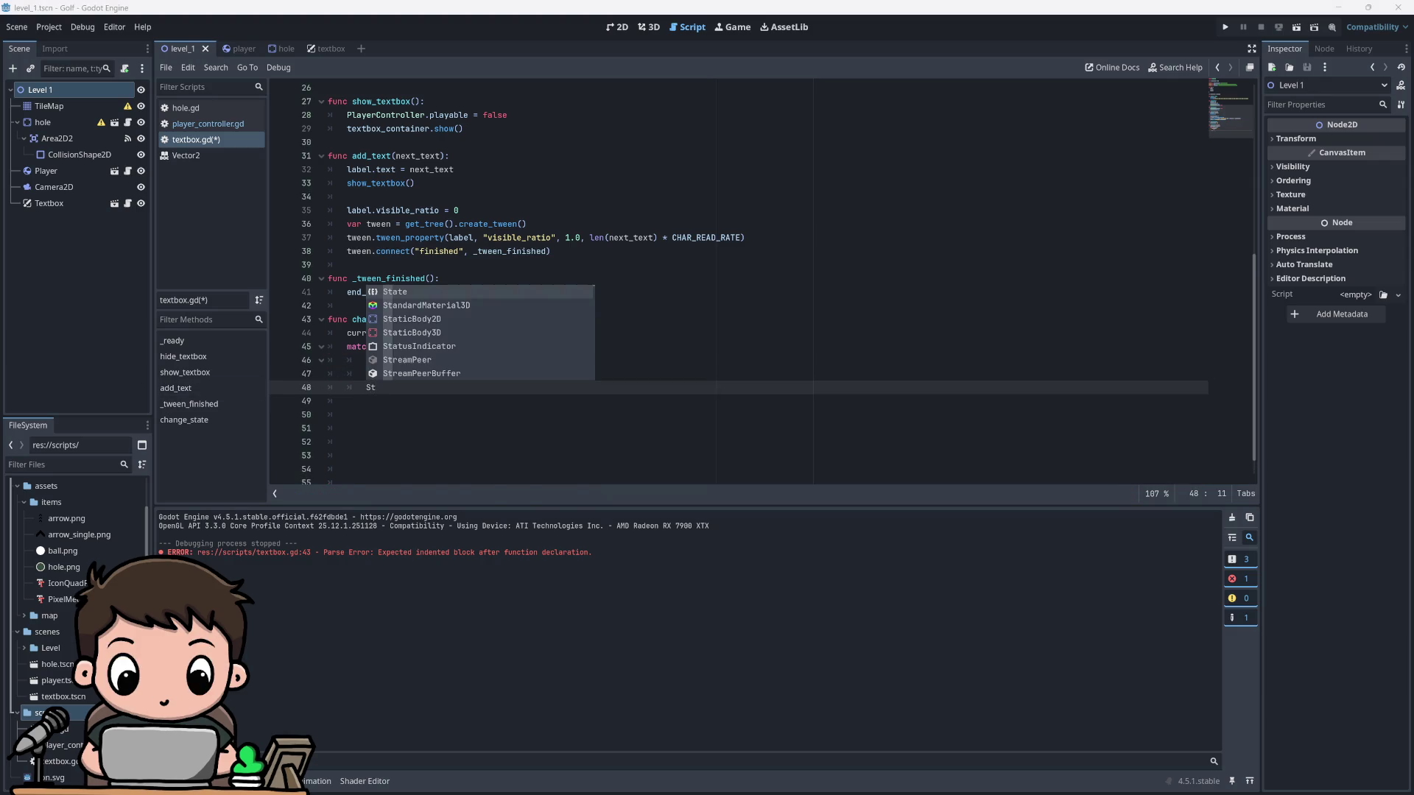
type("ate.")
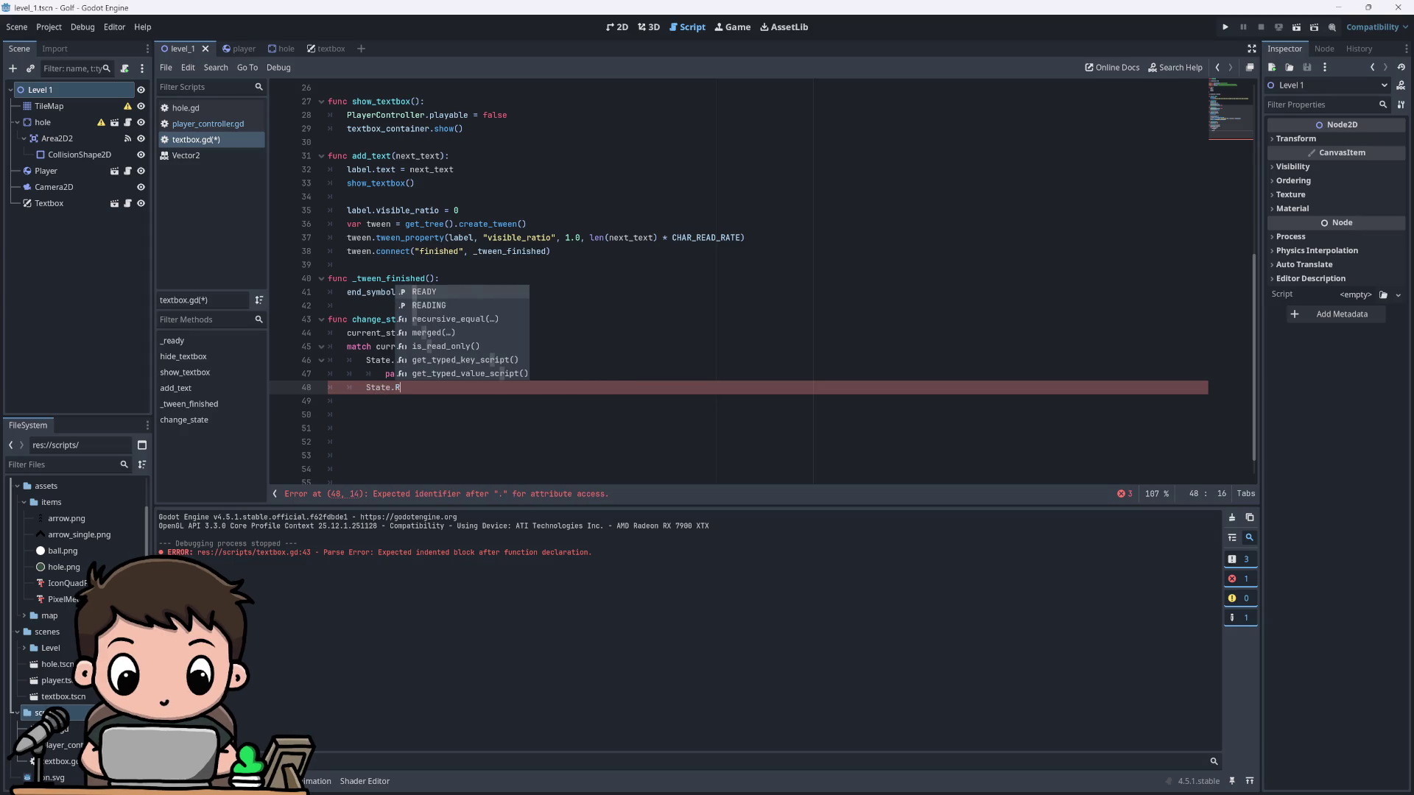
type("REa")
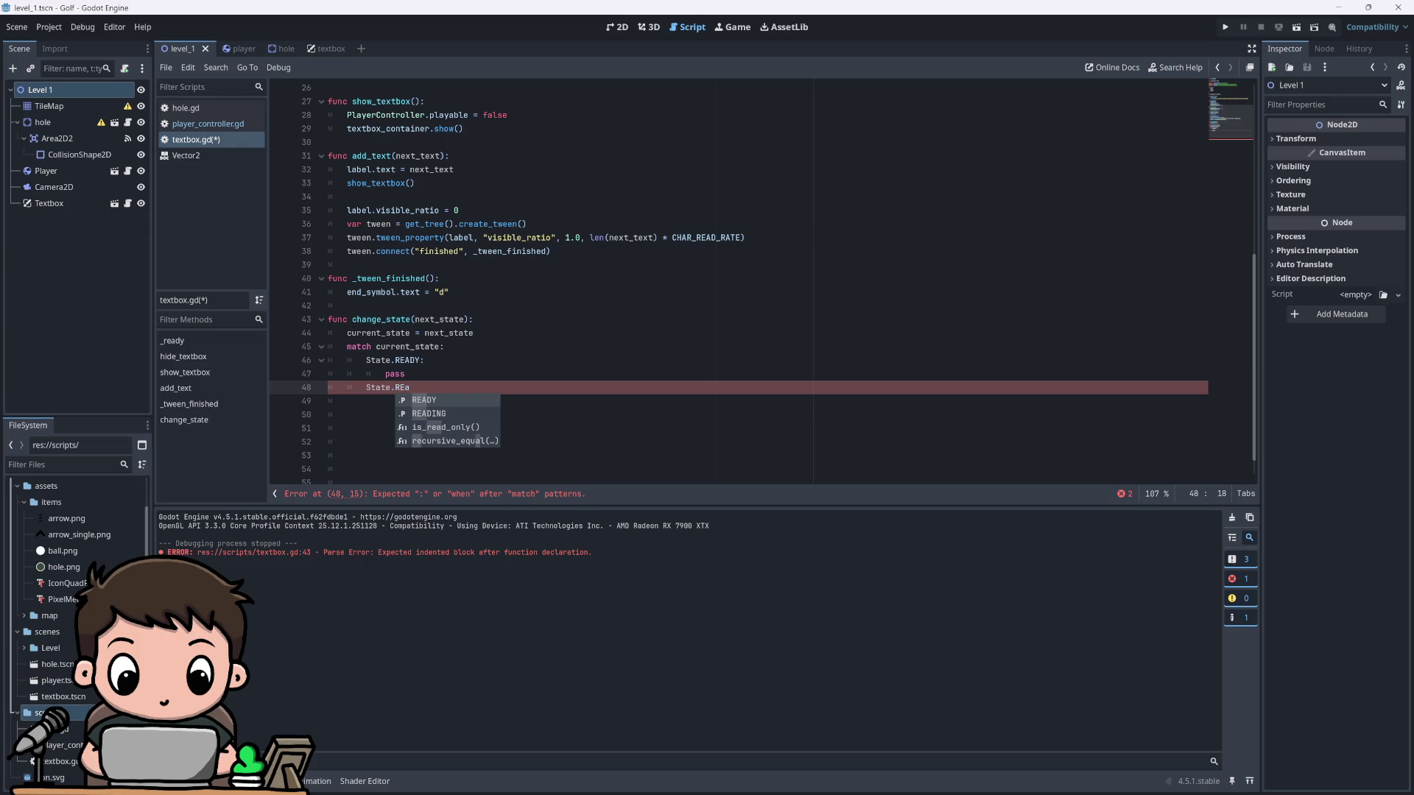
key("Down")
key("Return")
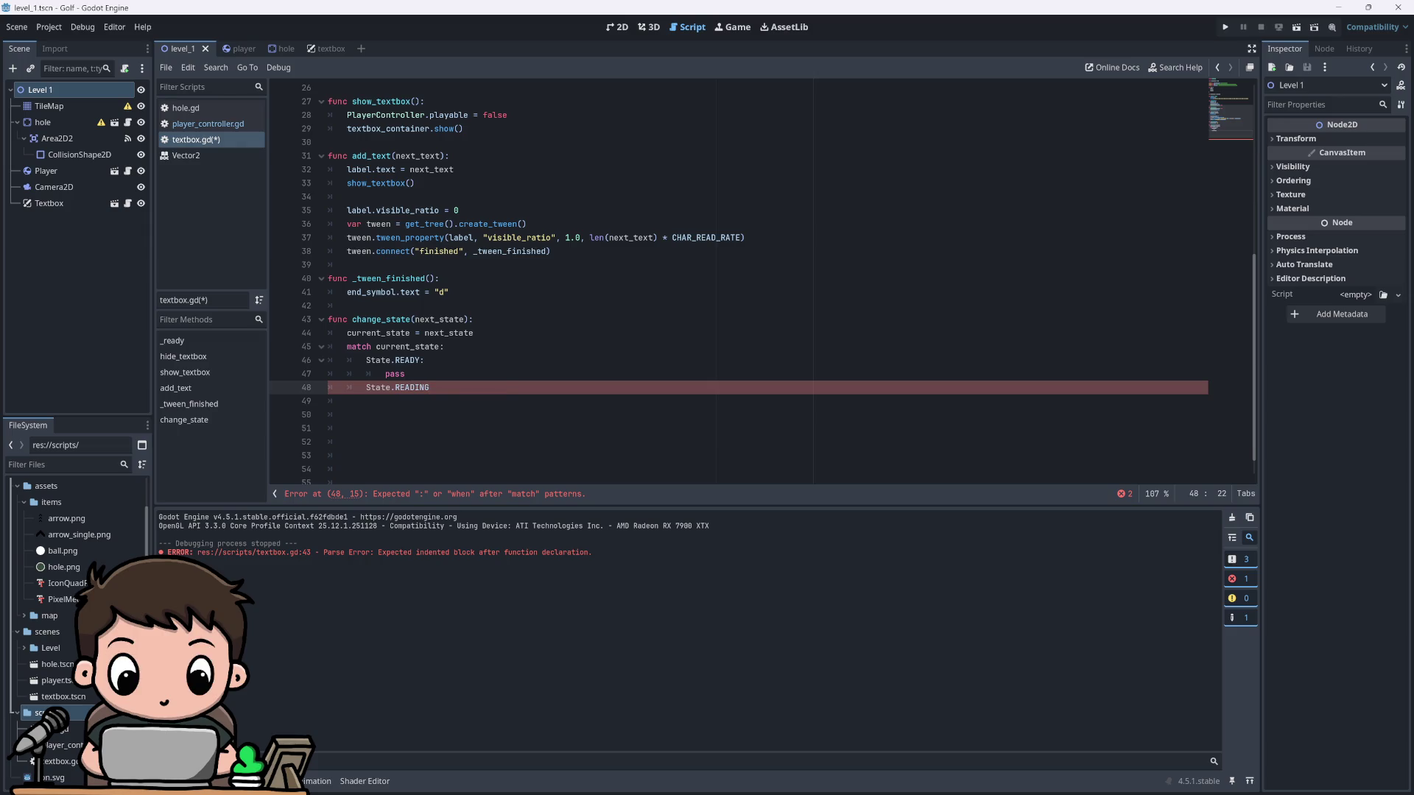
type(":")
key("Return")
type("pass")
key("Return")
type("S")
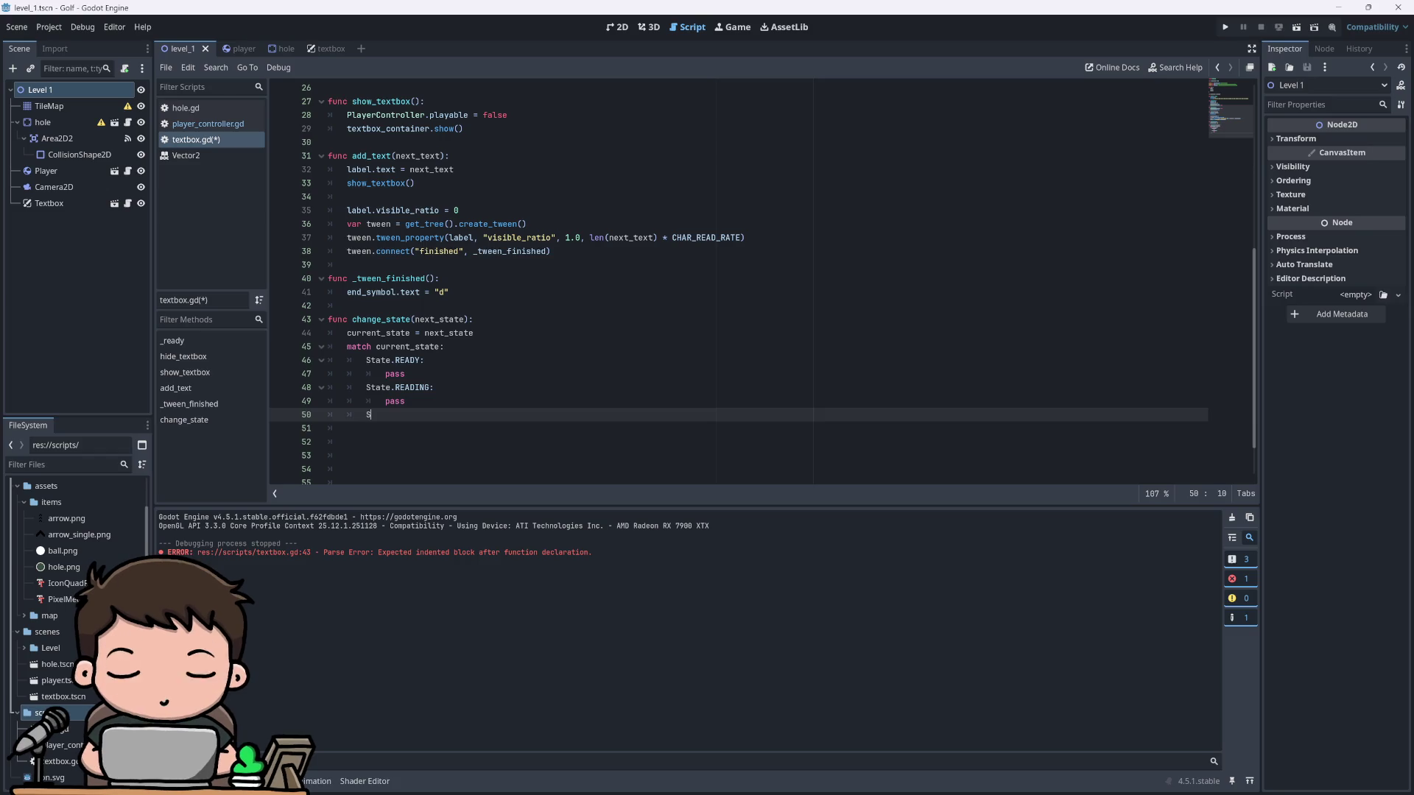
type("tate.FI")
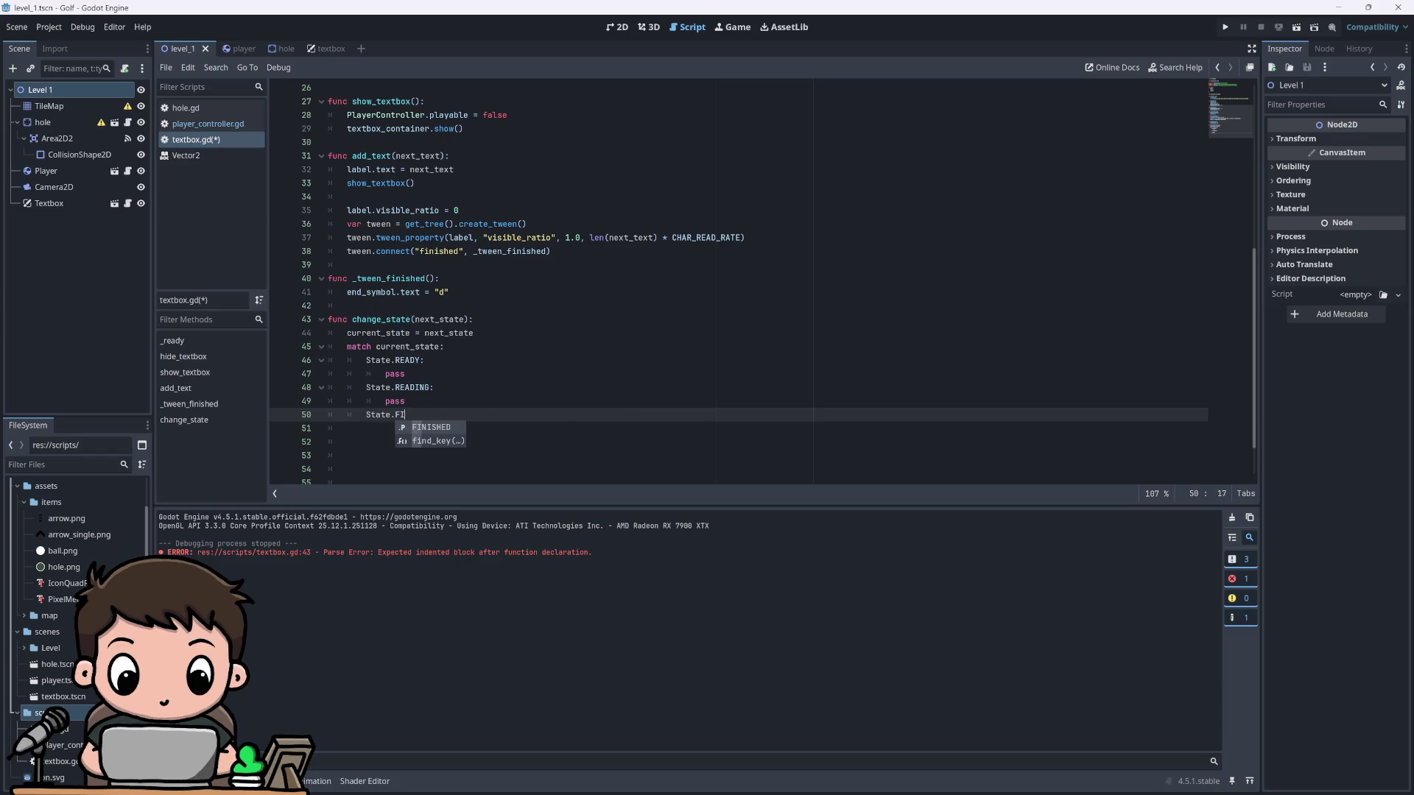
key("Return")
type(":")
key("Return")
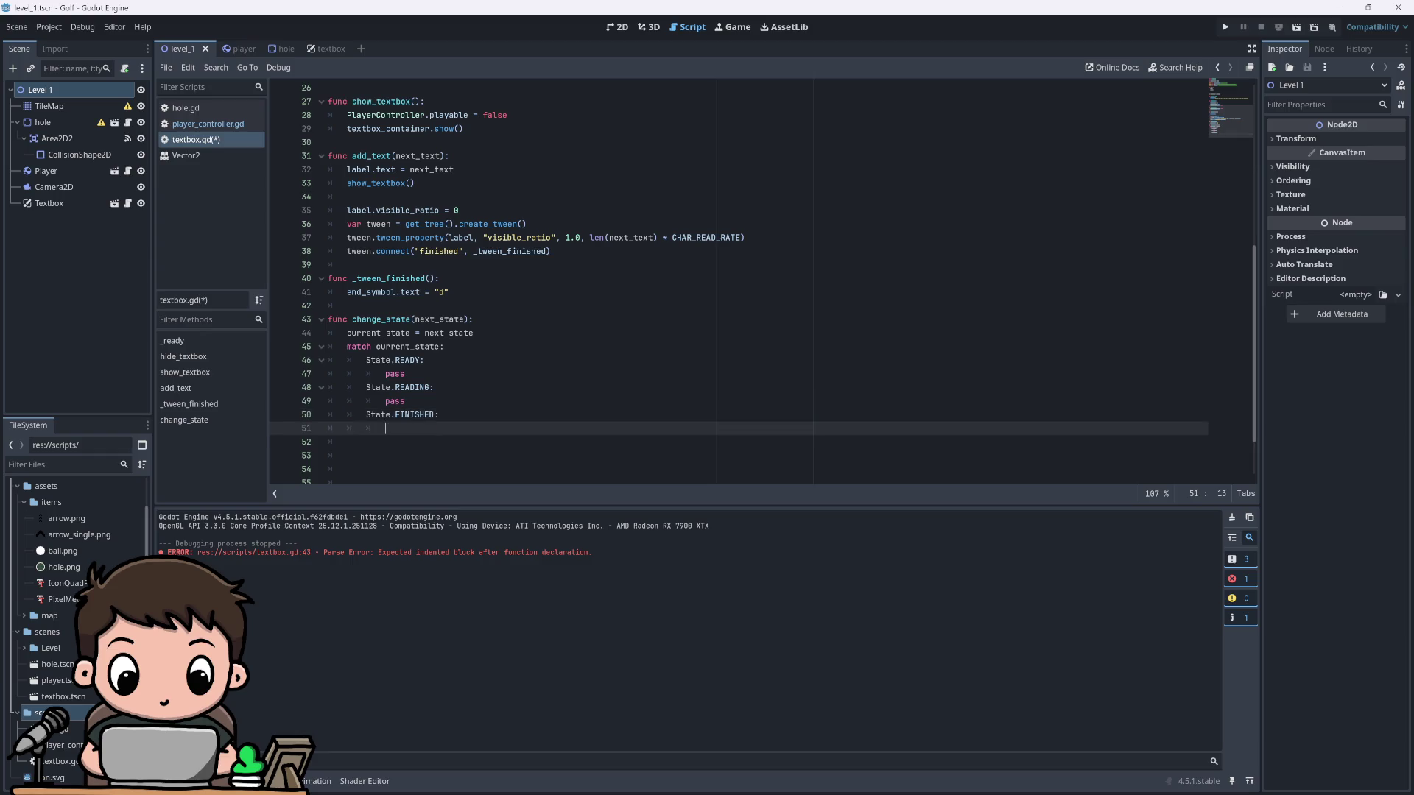
type("pass")
Step: Delete the leftover blank lines below the match block and select the block
scroll(763, 285, "down", 1)
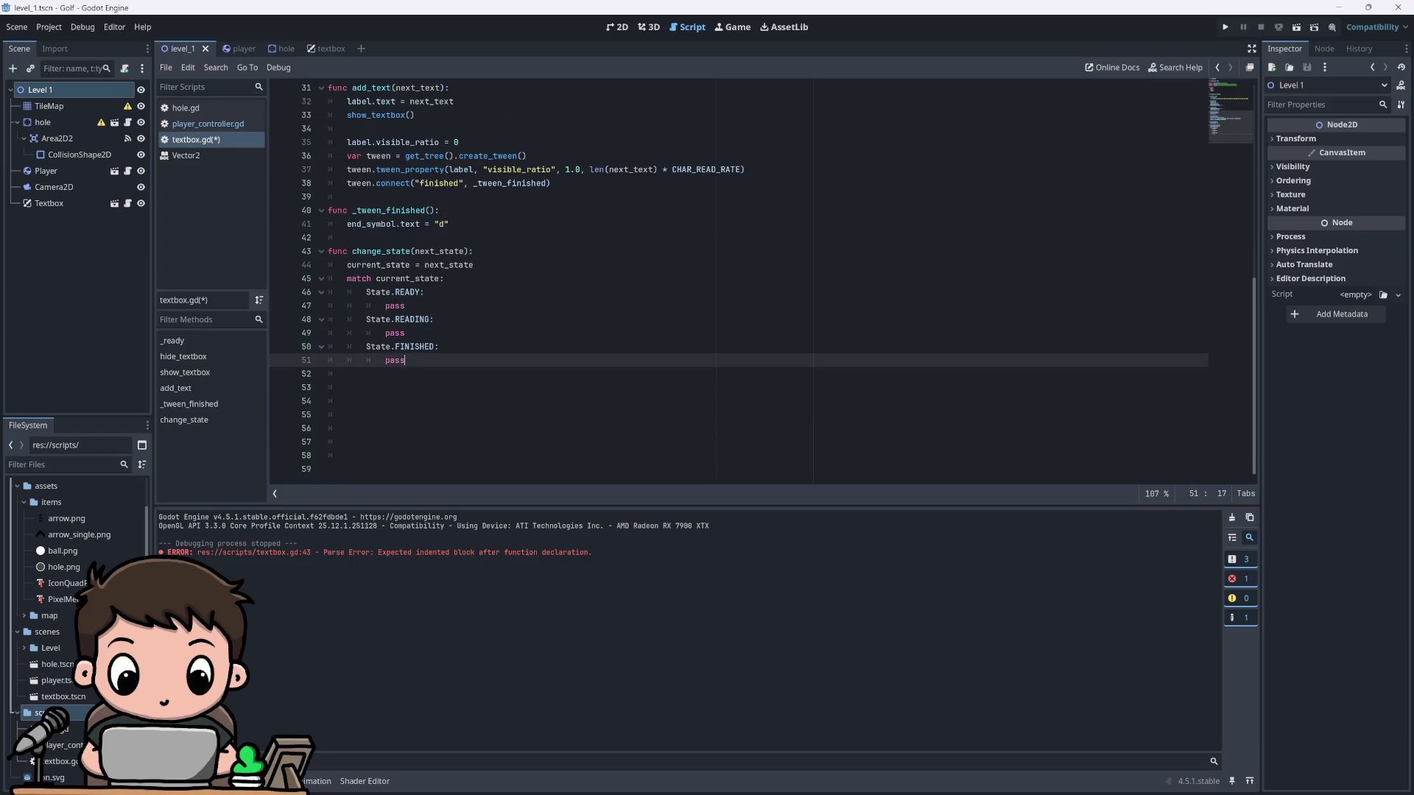
left_click_drag(331, 469, 307, 379)
key("Delete")
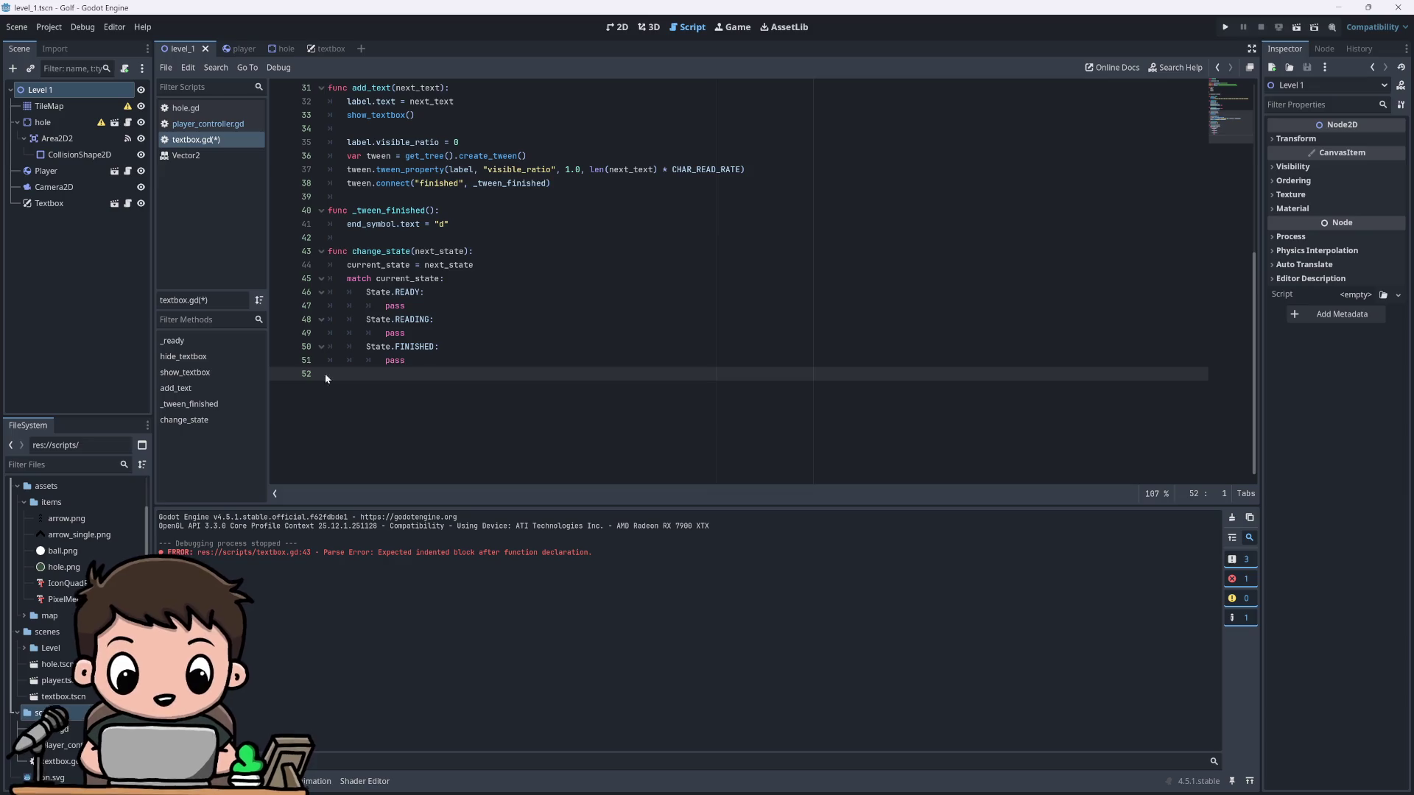
key("Up")
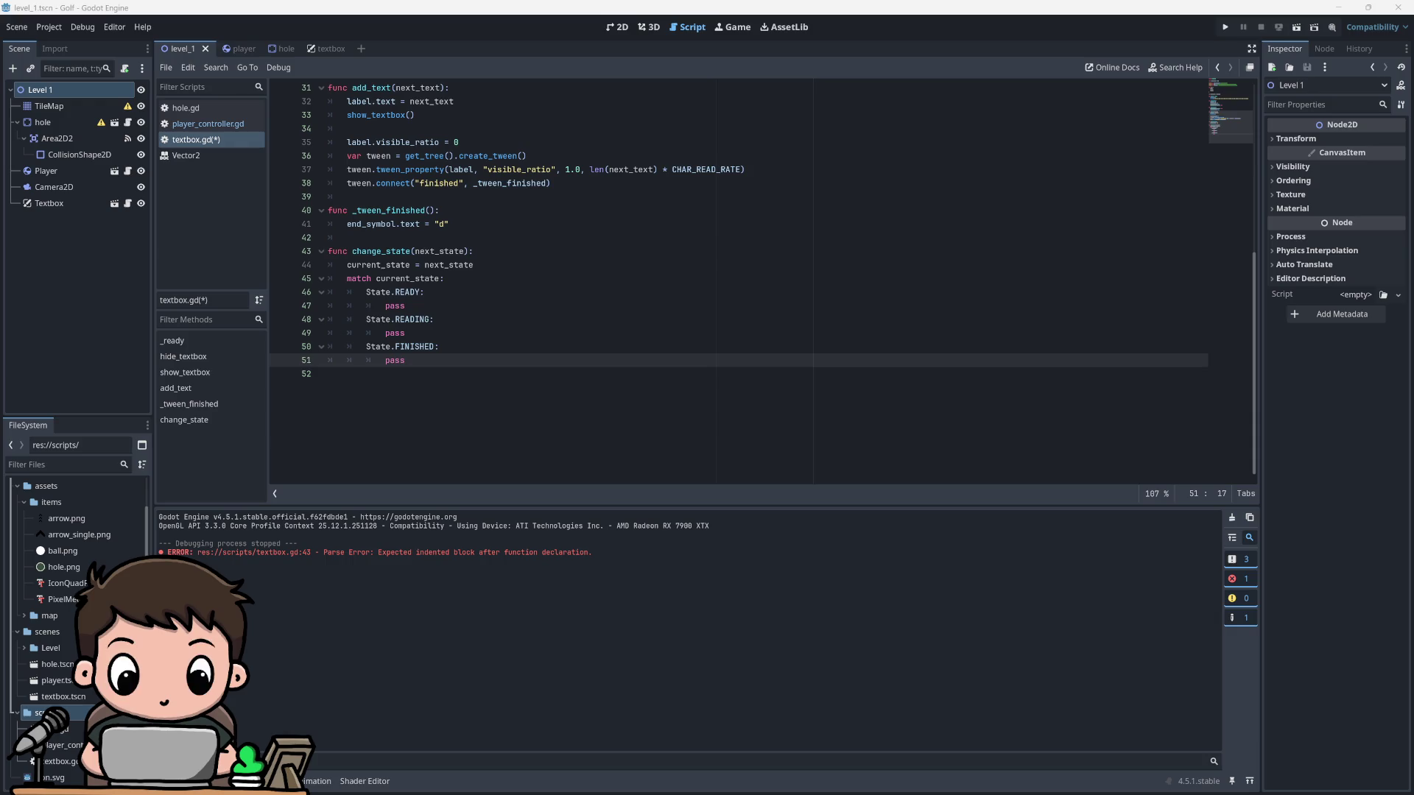
key("shift+Up")
key("shift+Up")
key("shift+Up")
Step: Copy the match block into a new func _process(delta: float) -> void above _ready
key("shift+Home")
key("ctrl+c")
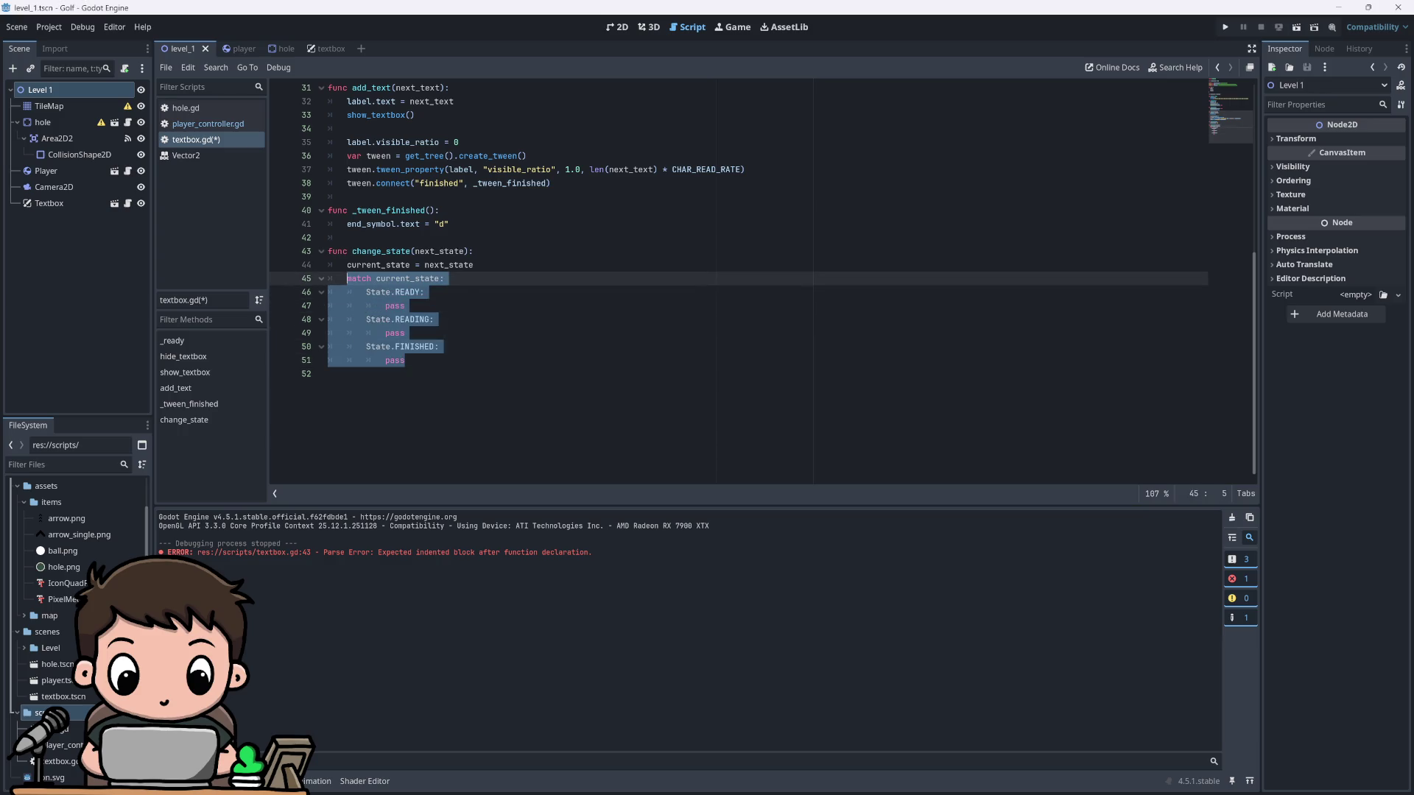
key("ctrl+End")
scroll(308, 294, "up", 10)
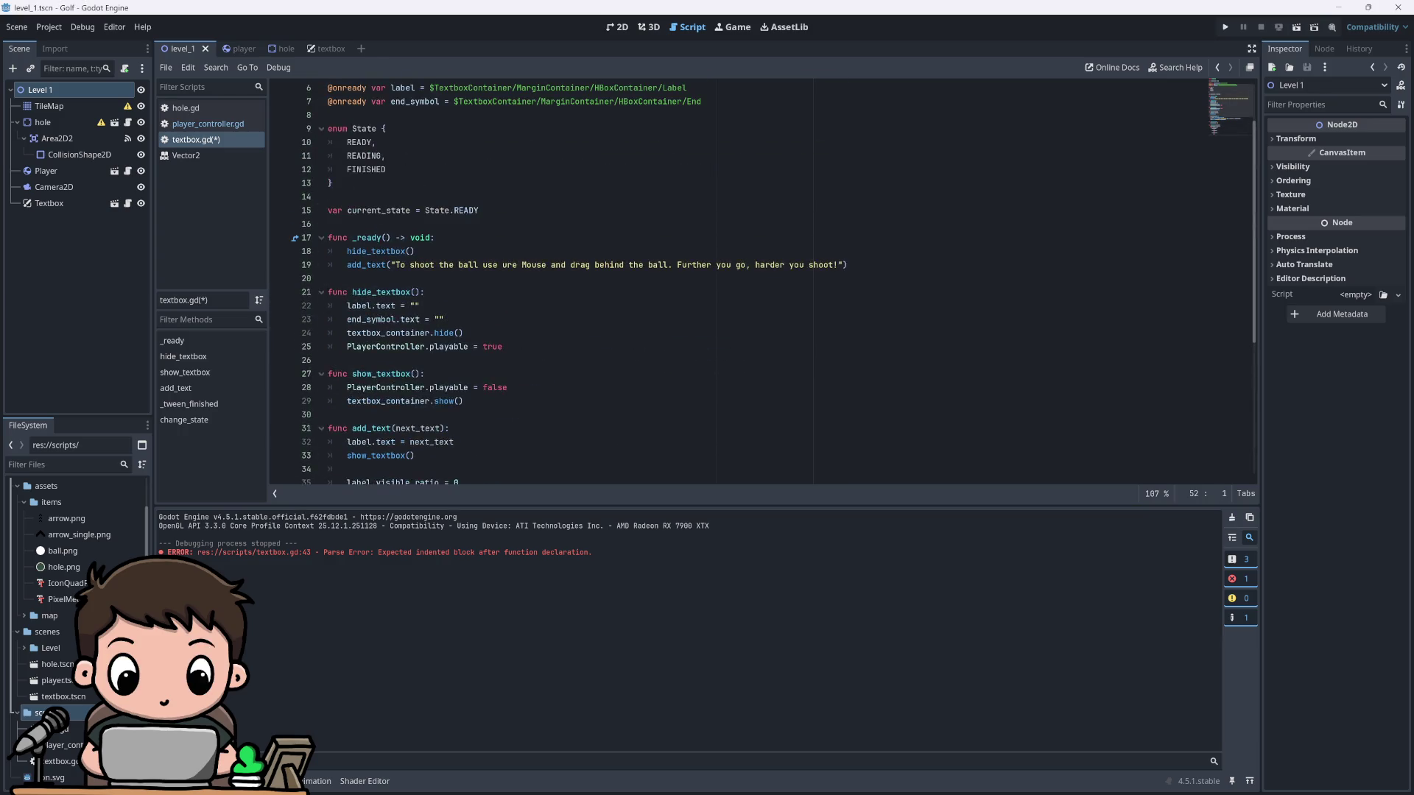
left_click(308, 294)
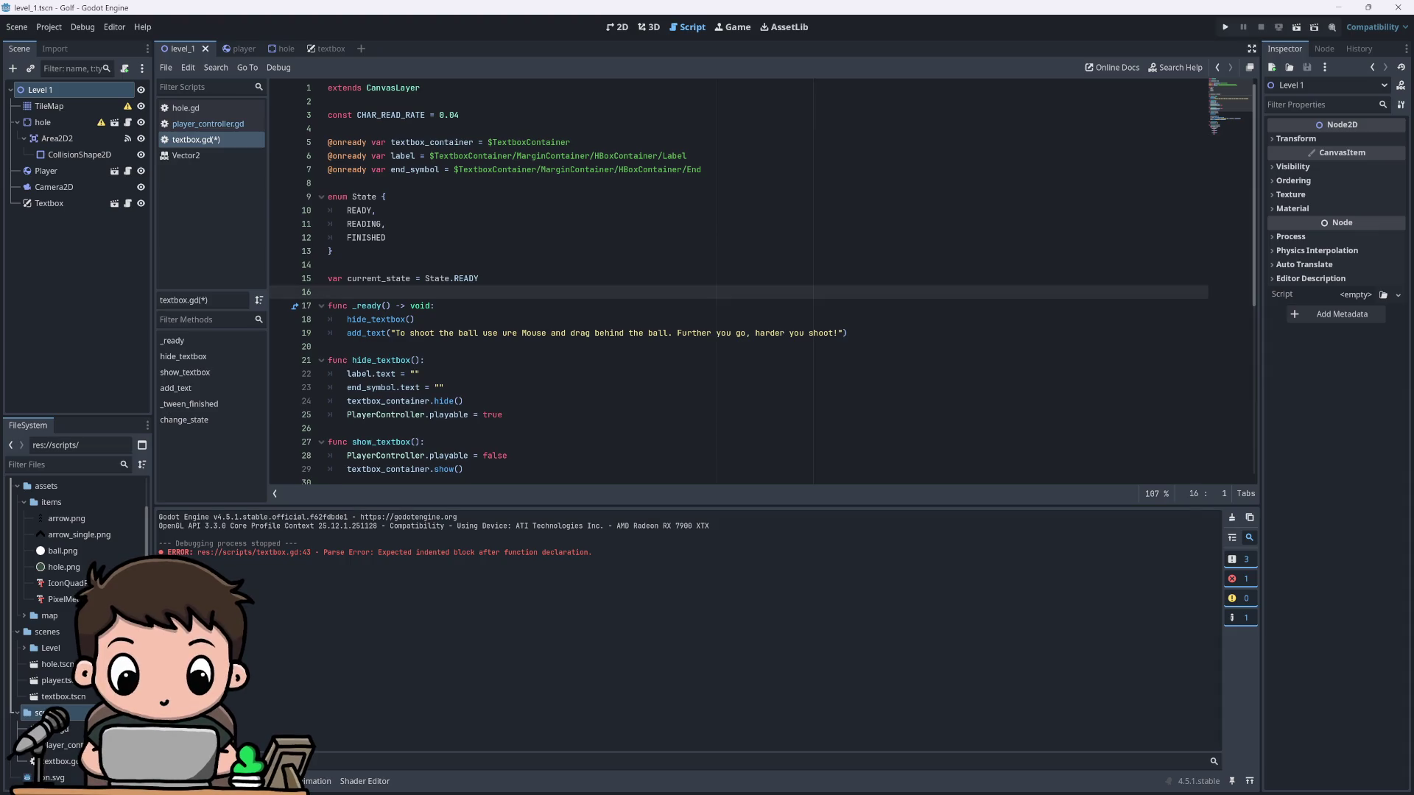
key("Return")
type("func pr")
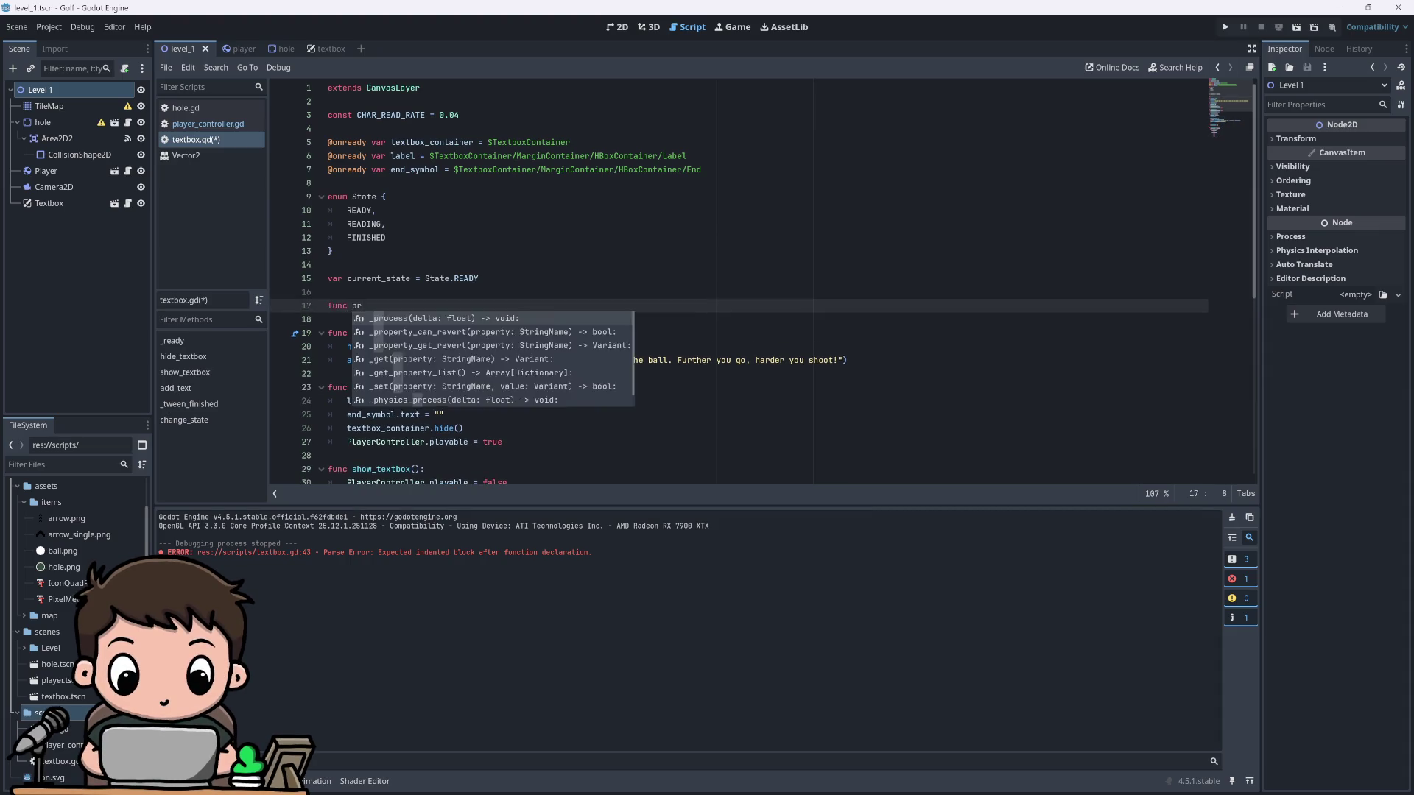
key("BackSpace")
key("BackSpace")
type("_pr")
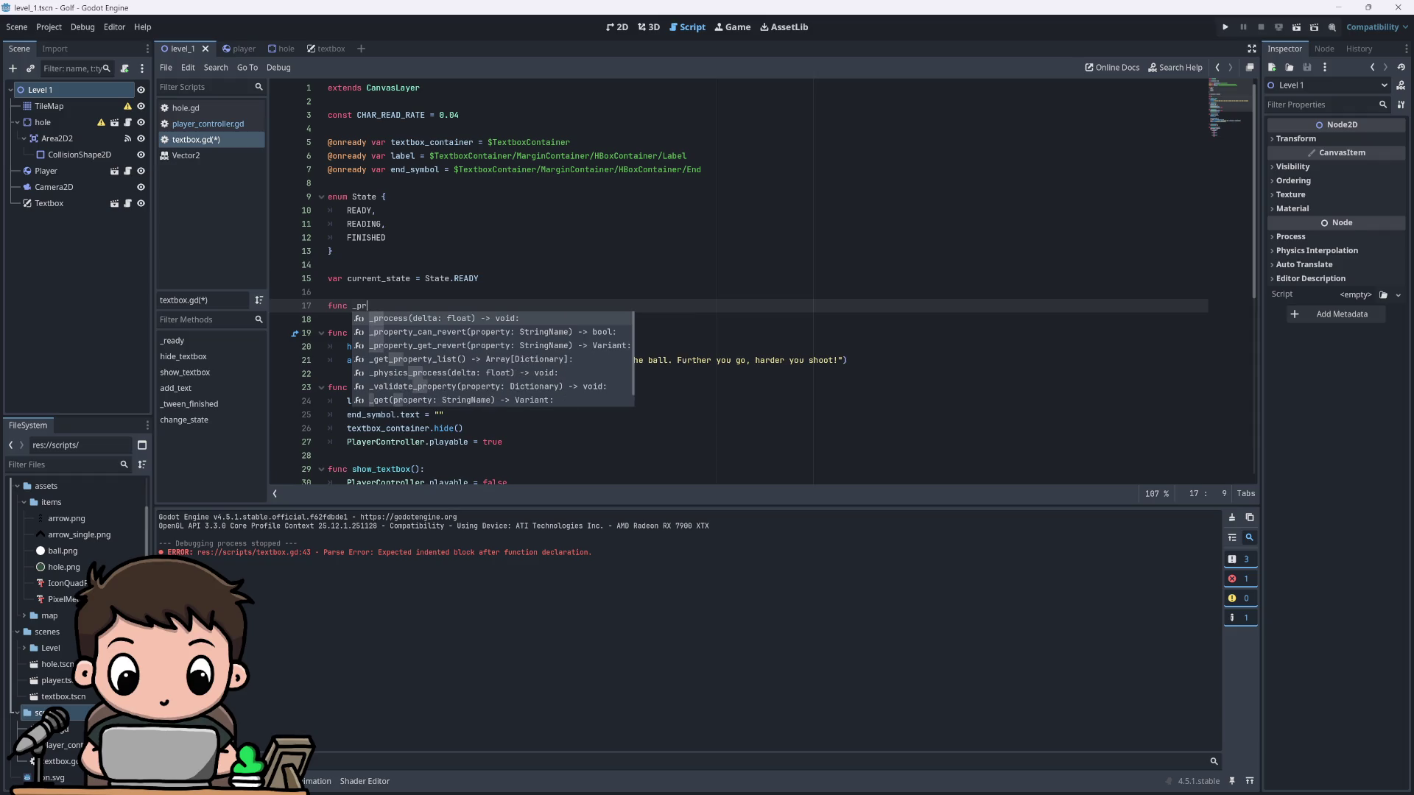
key("Return")
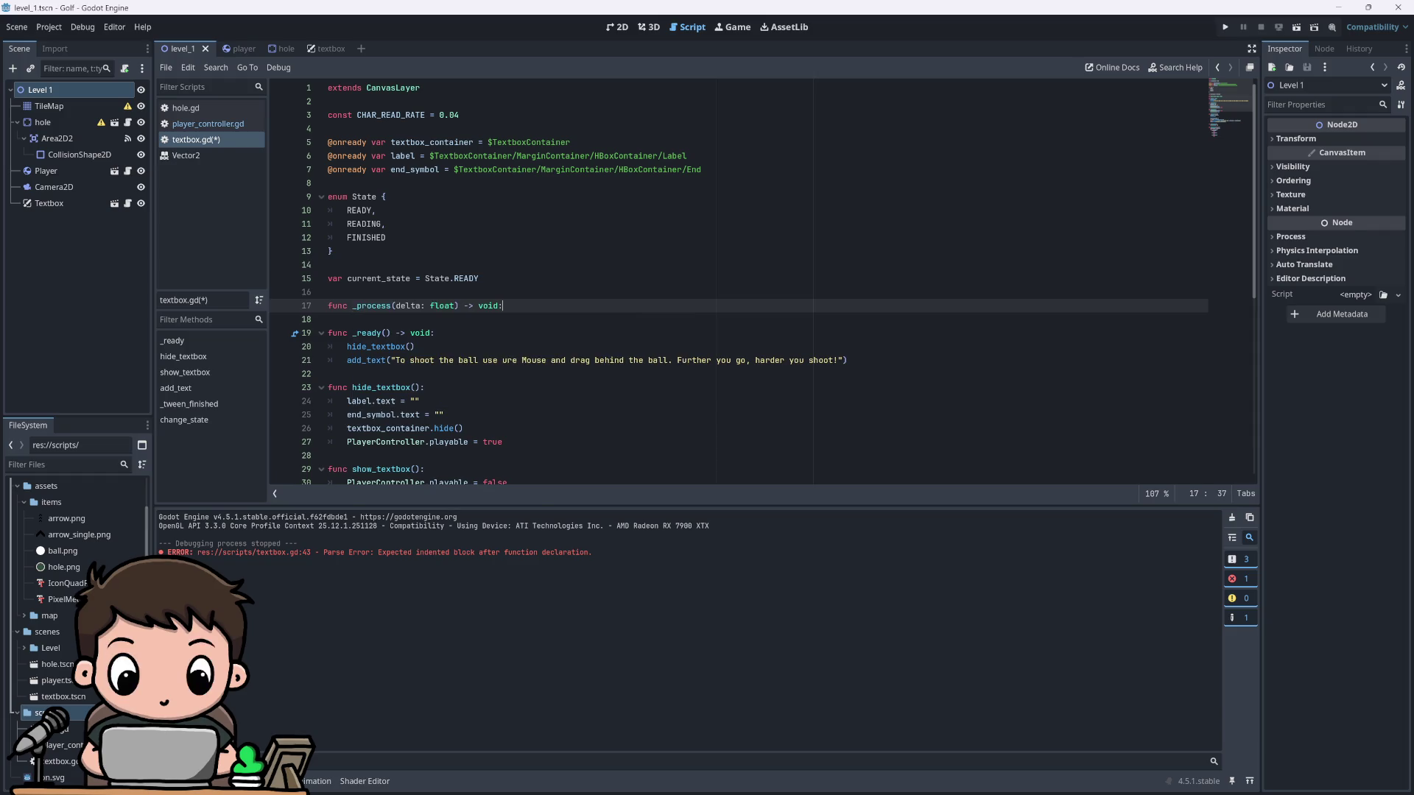
key("Return")
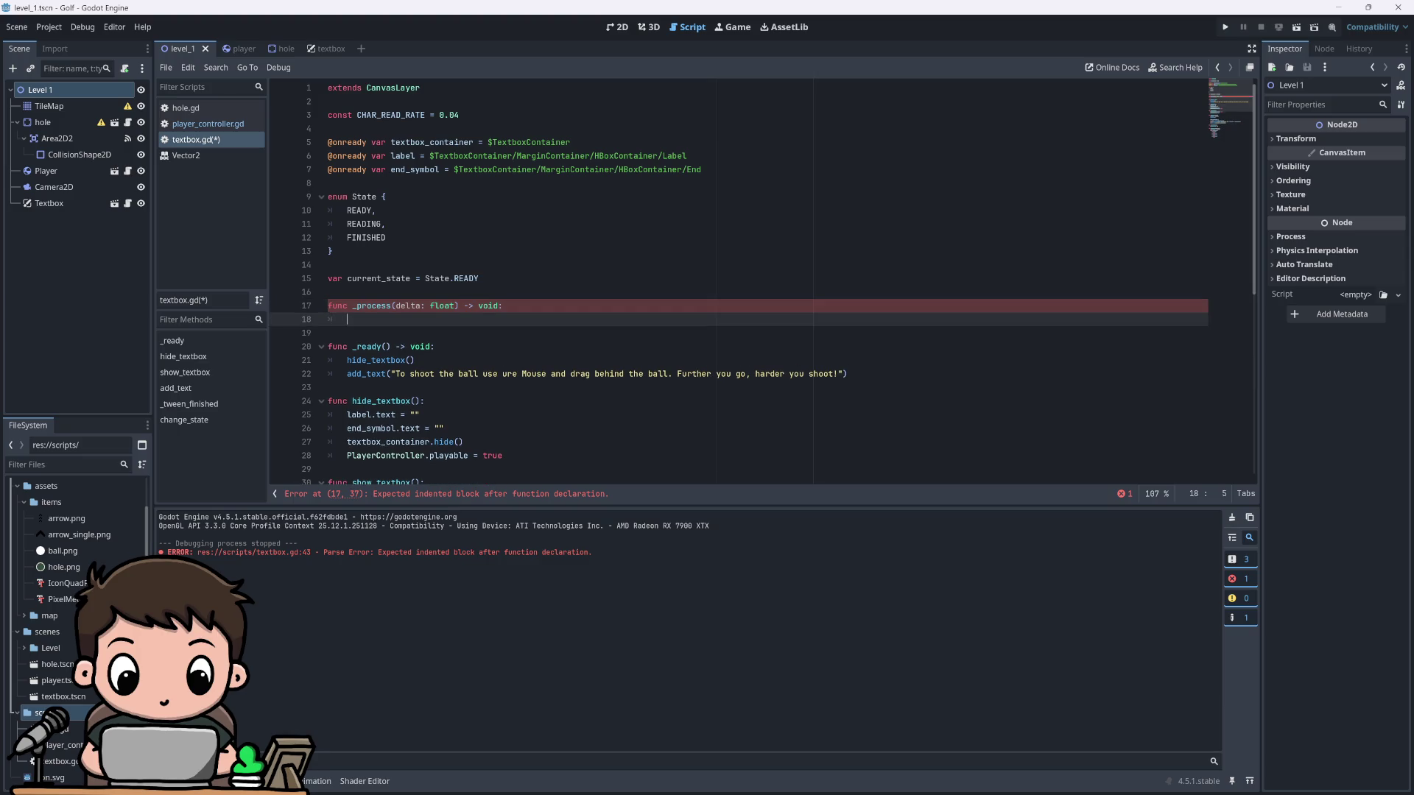
key("ctrl+v")
Step: Place the caret after label.text = next_text in add_text
scroll(736, 280, "down", 6)
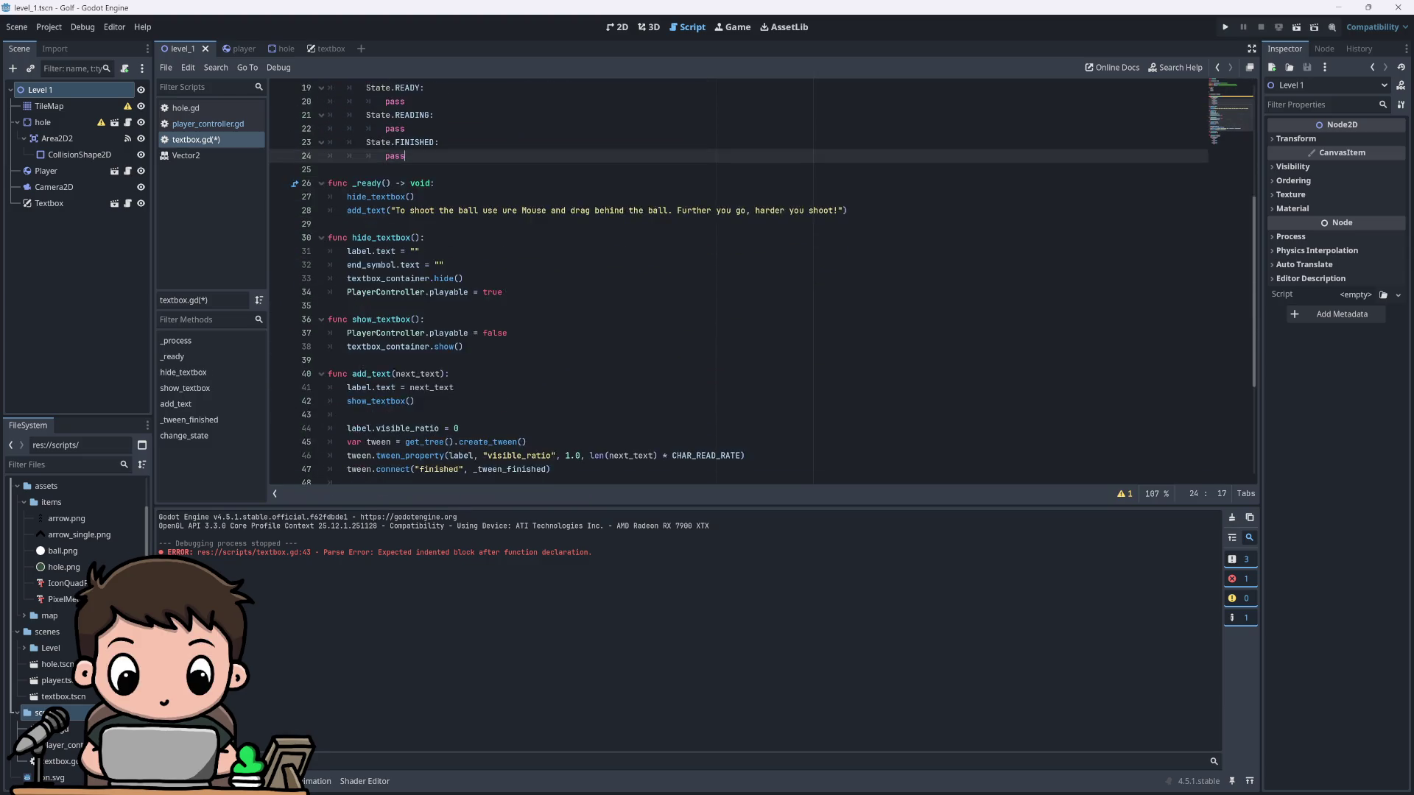
scroll(736, 279, "up", 4)
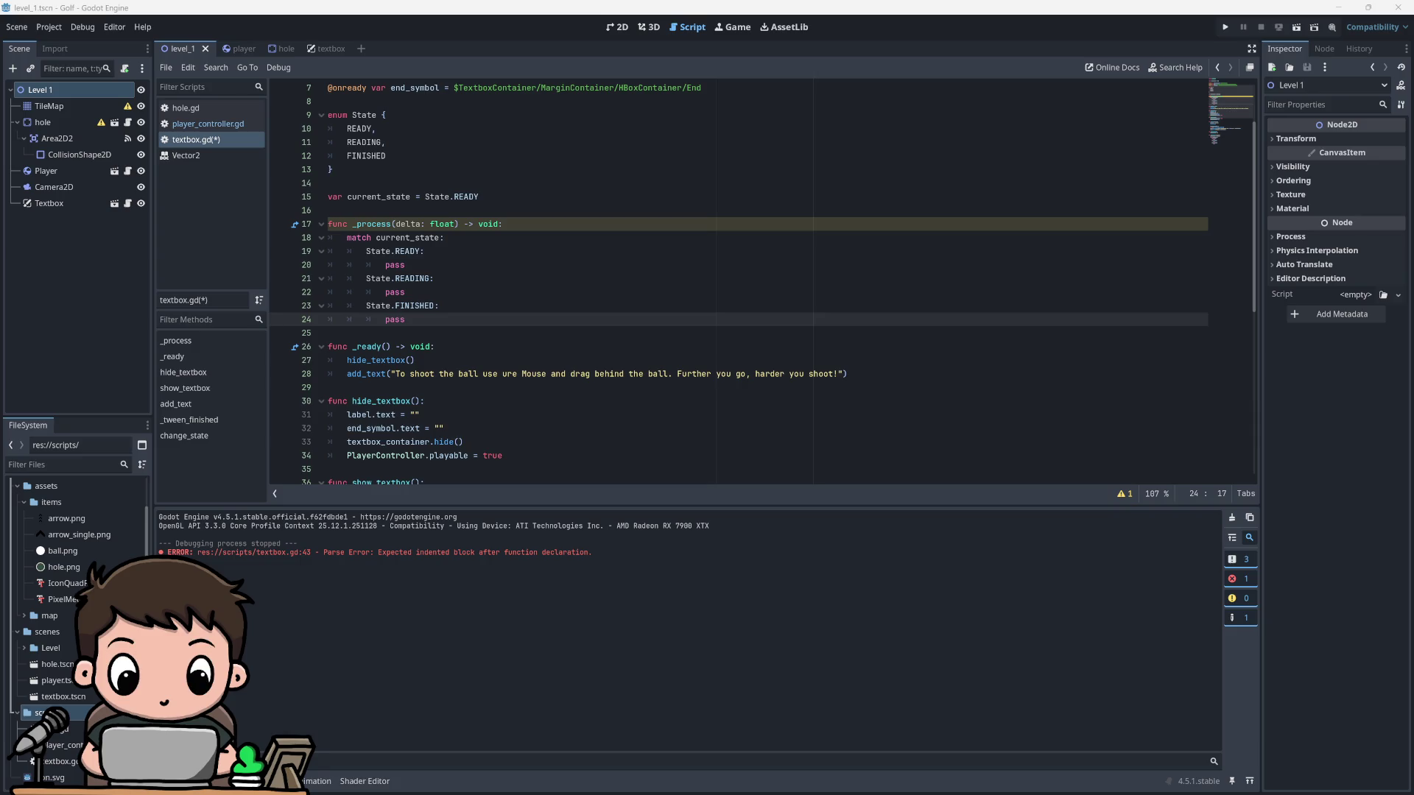
scroll(736, 280, "down", 6)
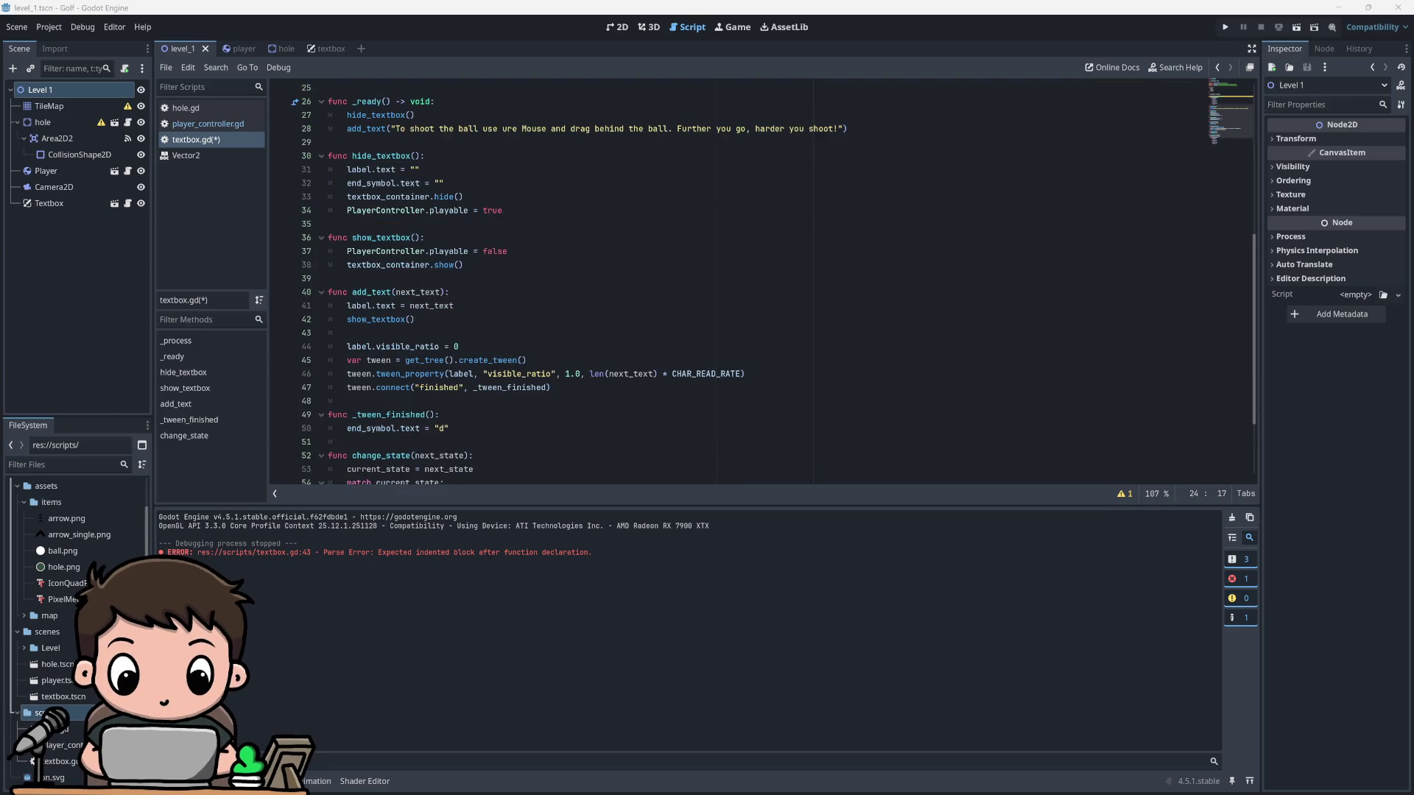
left_click(455, 305)
scroll(736, 279, "up", 4)
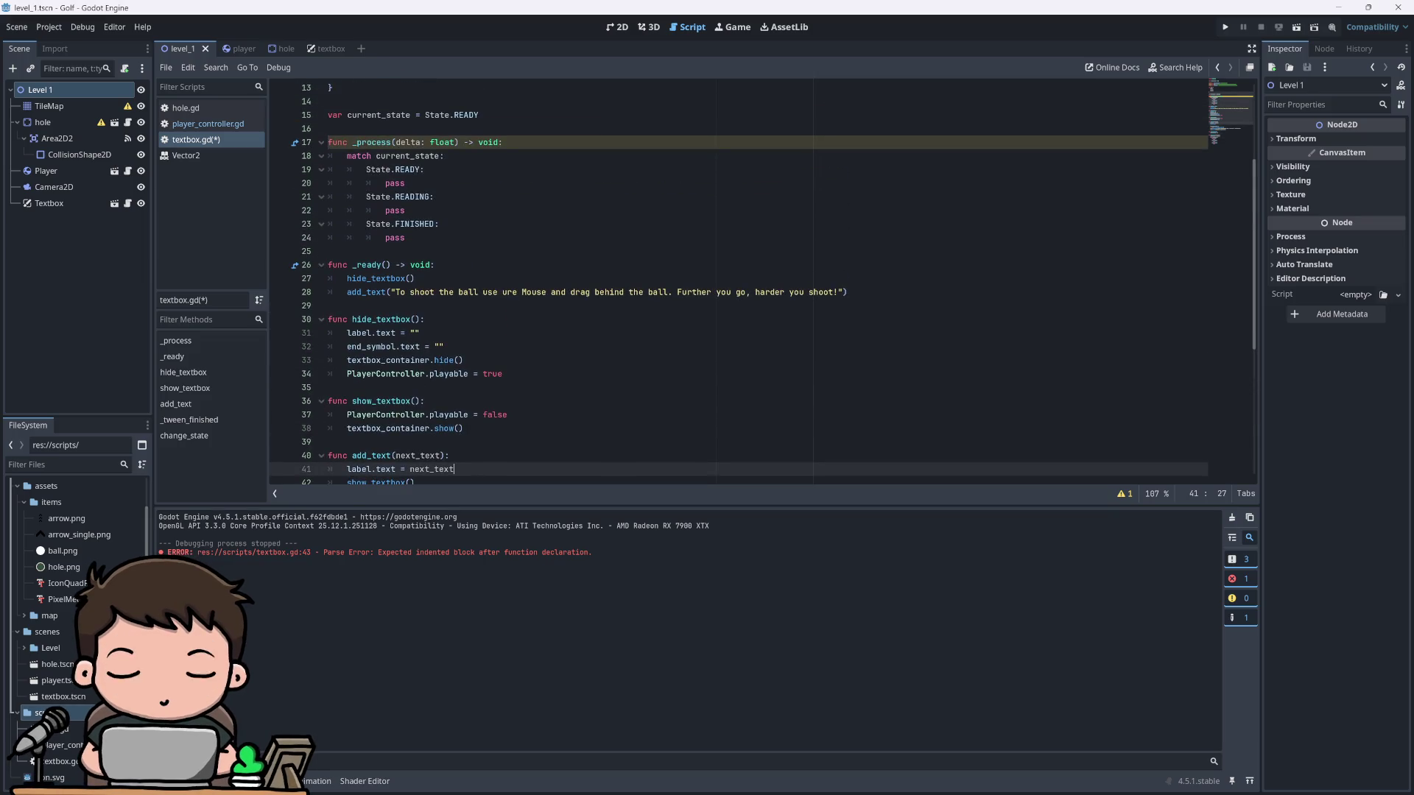
scroll(736, 279, "down", 5)
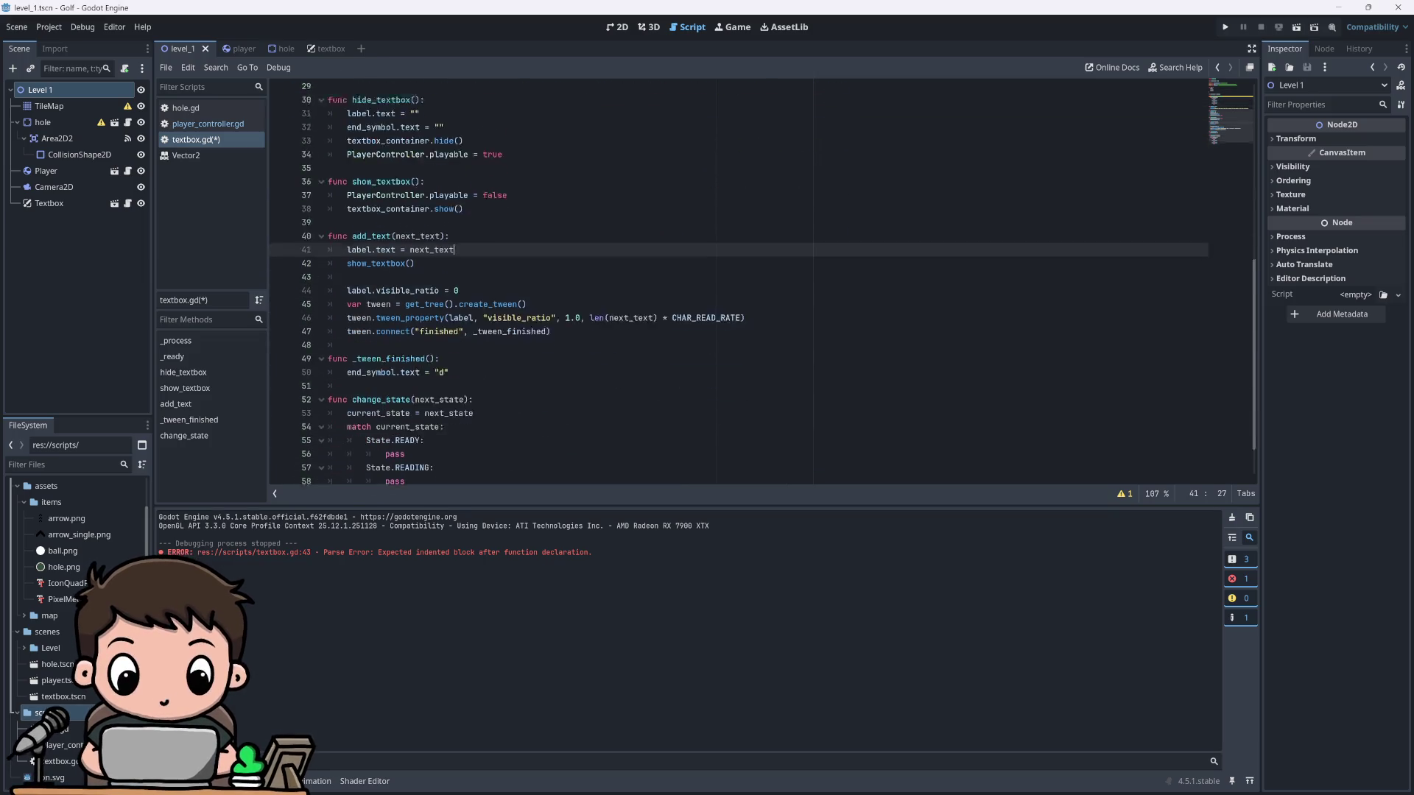
scroll(763, 284, "down", 2)
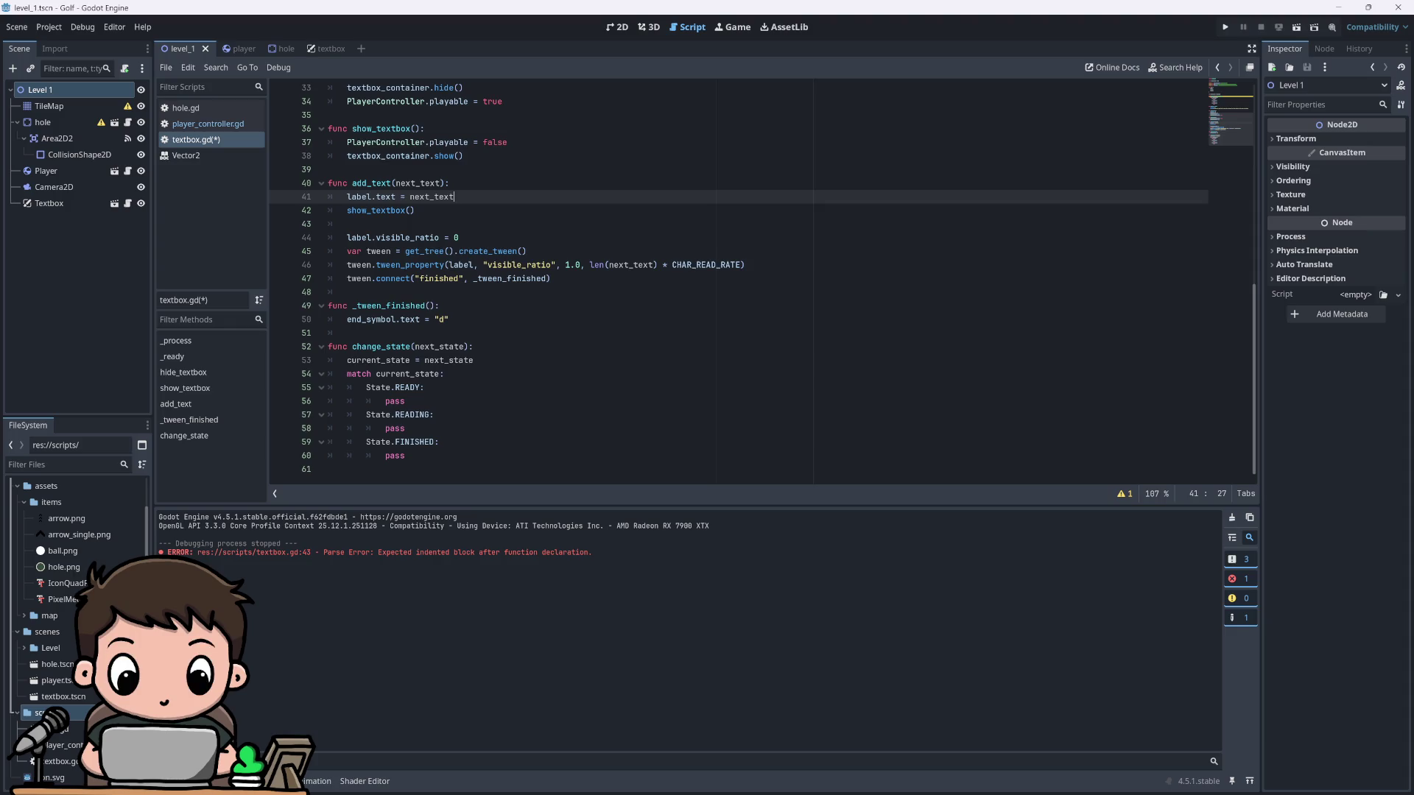
Step: Call change_state(State.READING) in add_text after setting the label text, and save
key("Return")
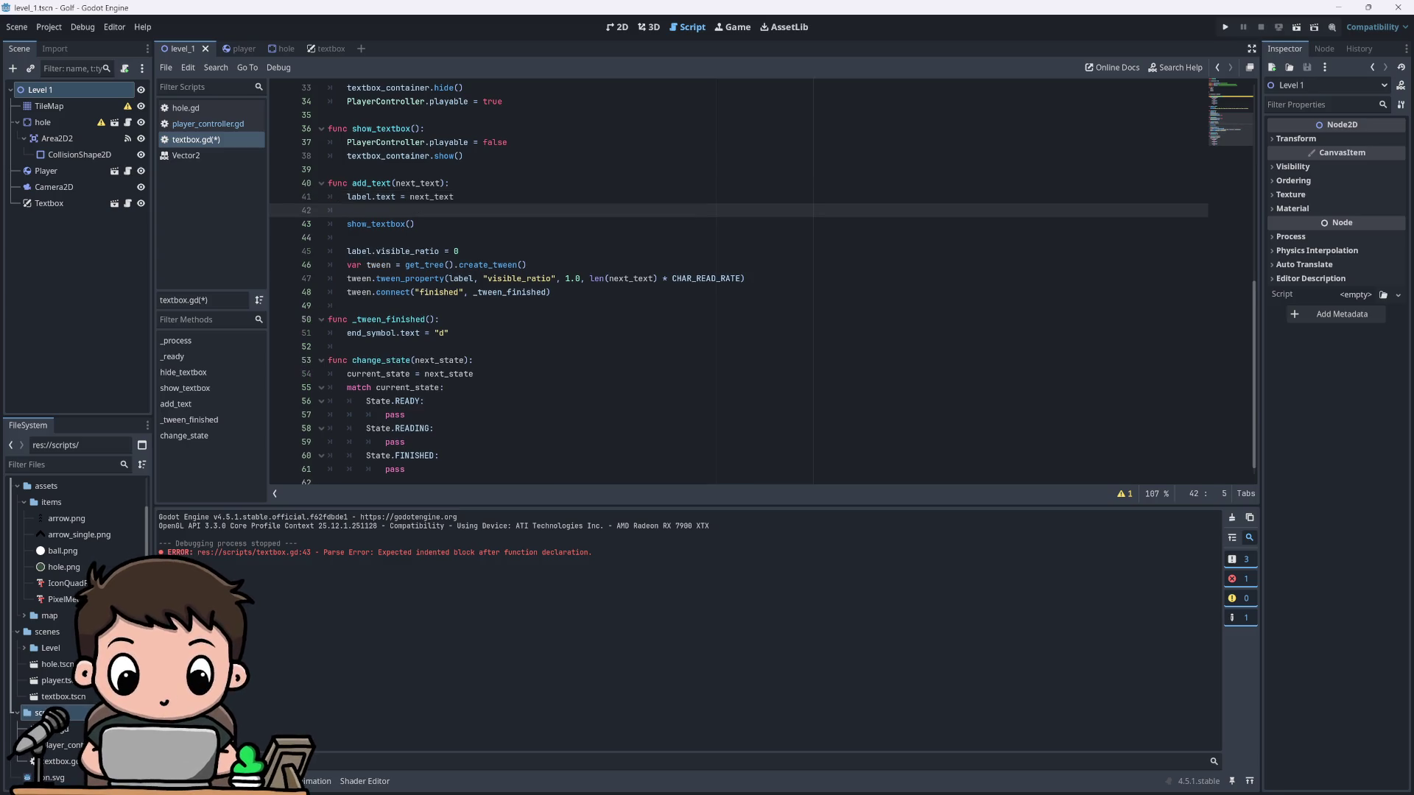
type("change")
key("Return")
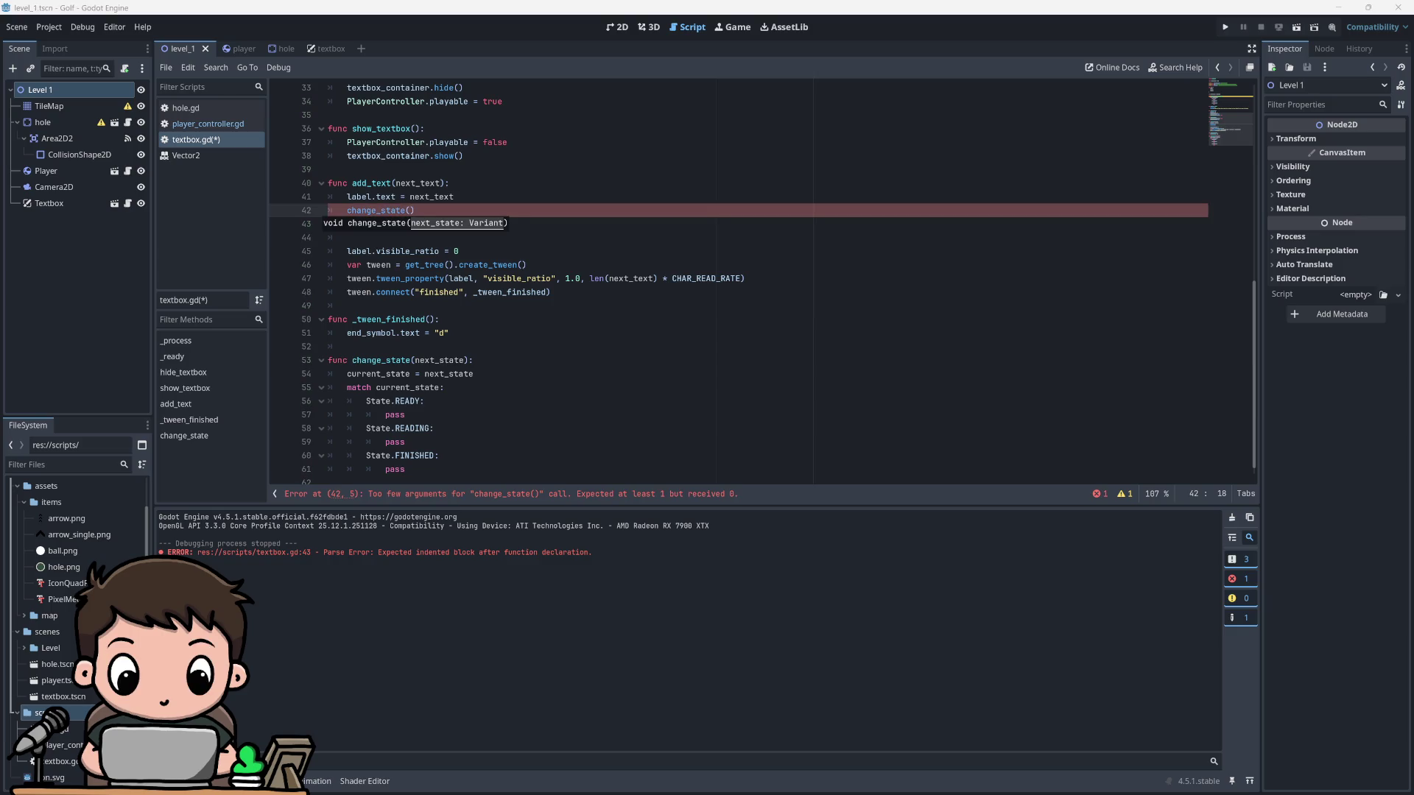
type("Sta")
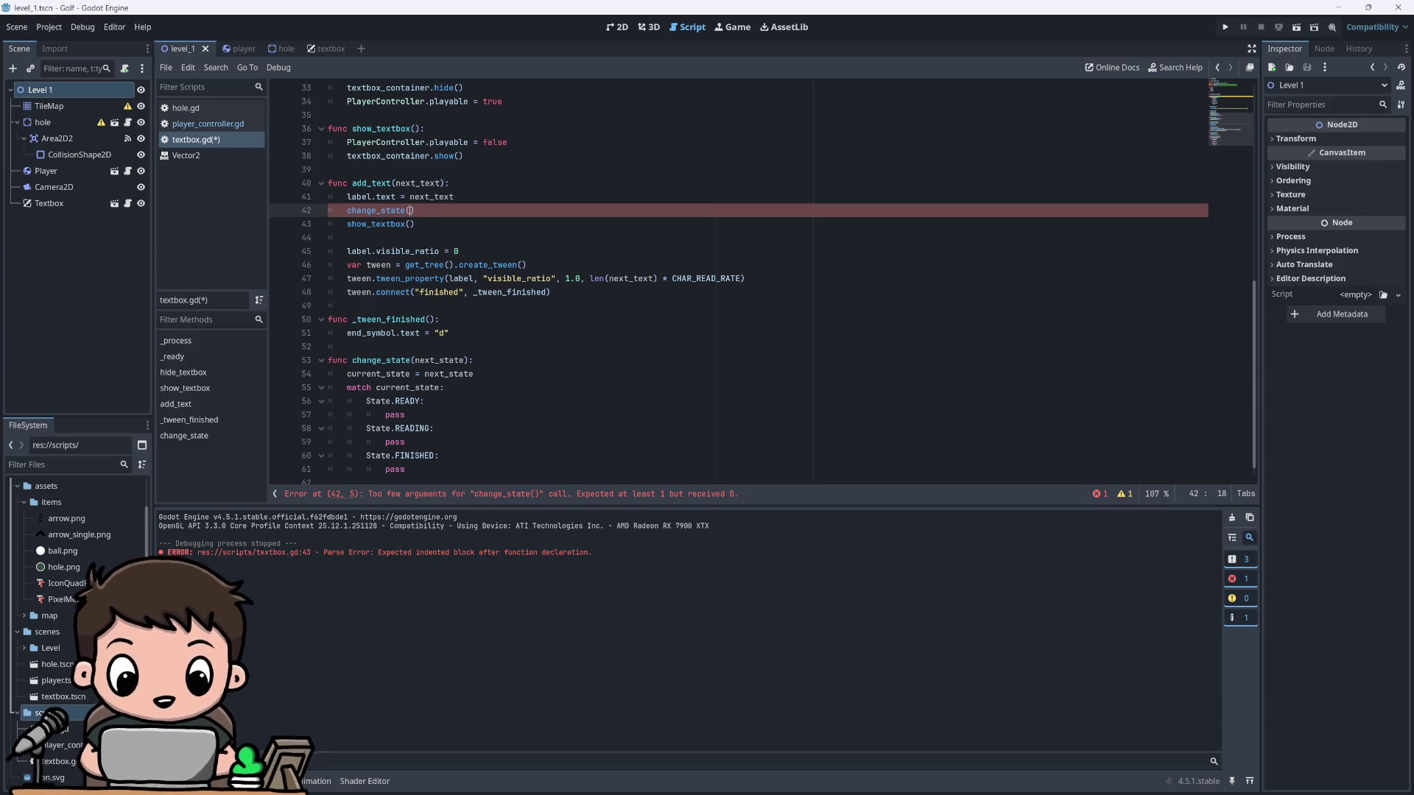
type("te>REA")
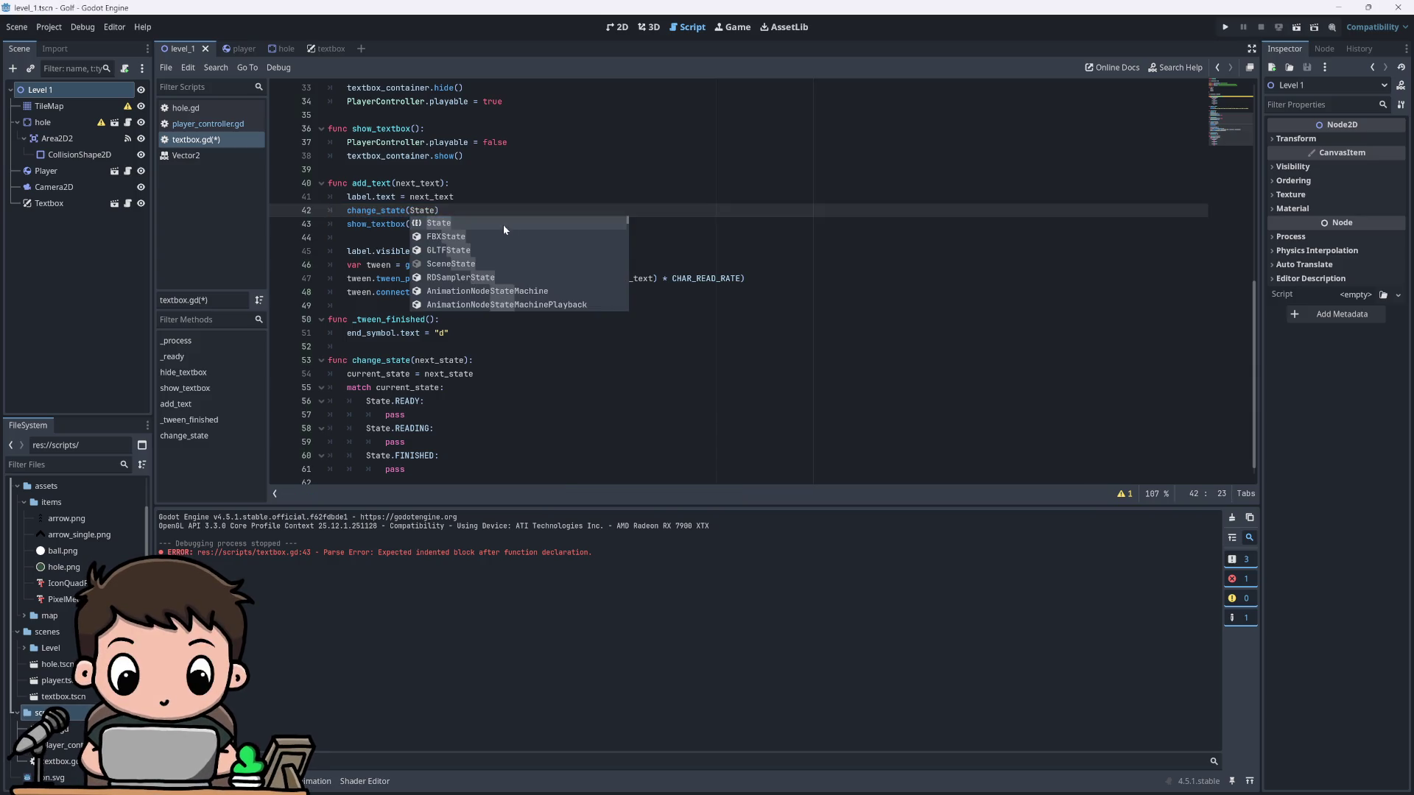
key("BackSpace")
key("BackSpace")
key("BackSpace")
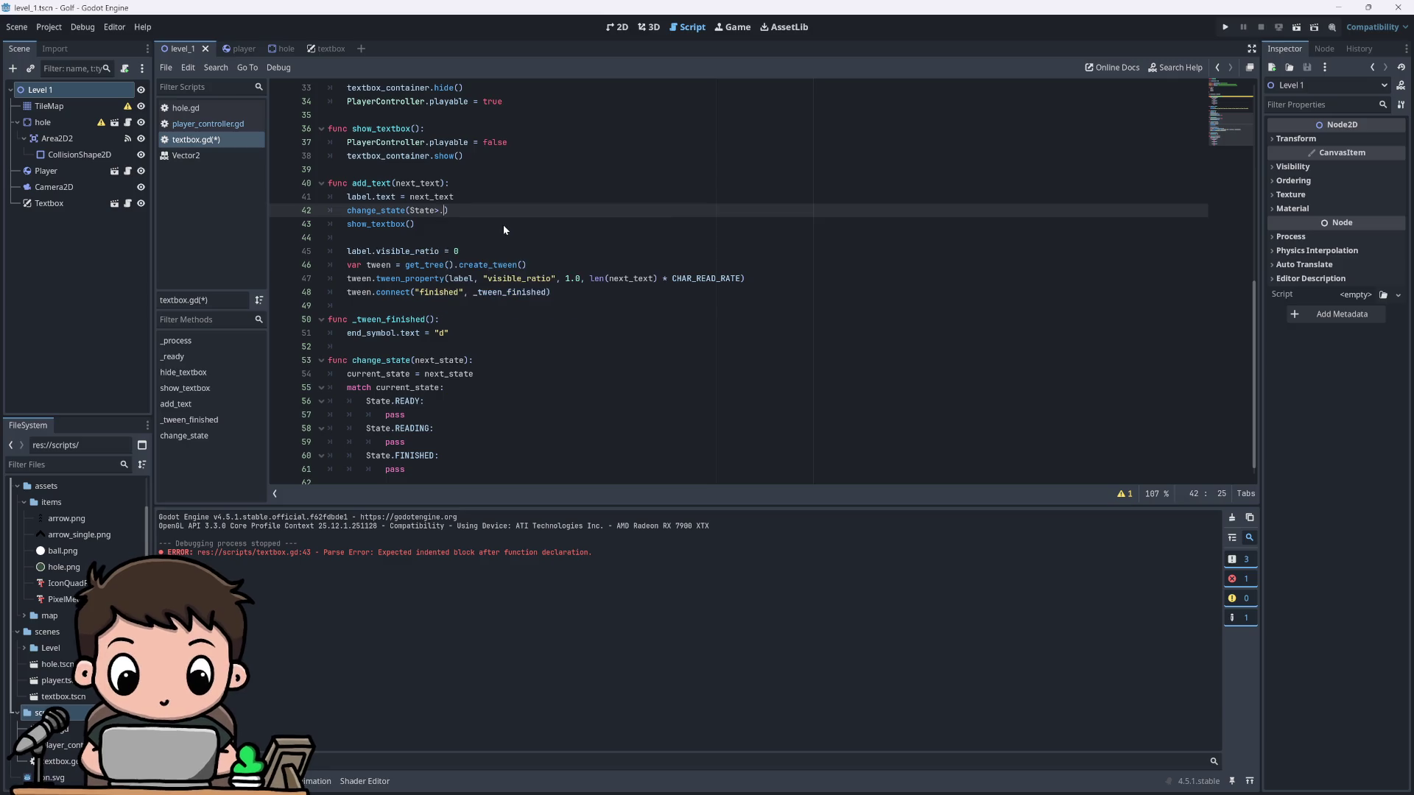
type(".R")
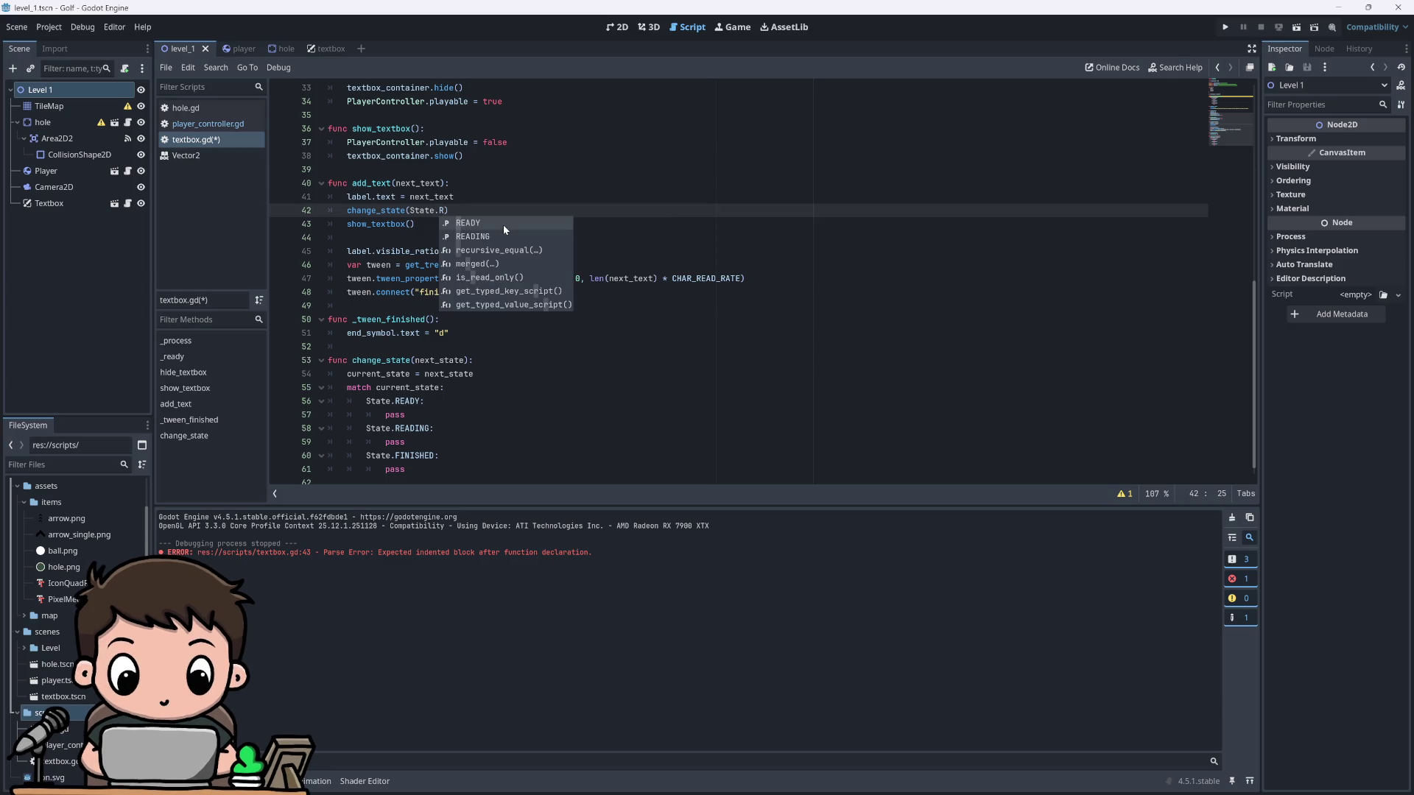
key("Down")
key("Return")
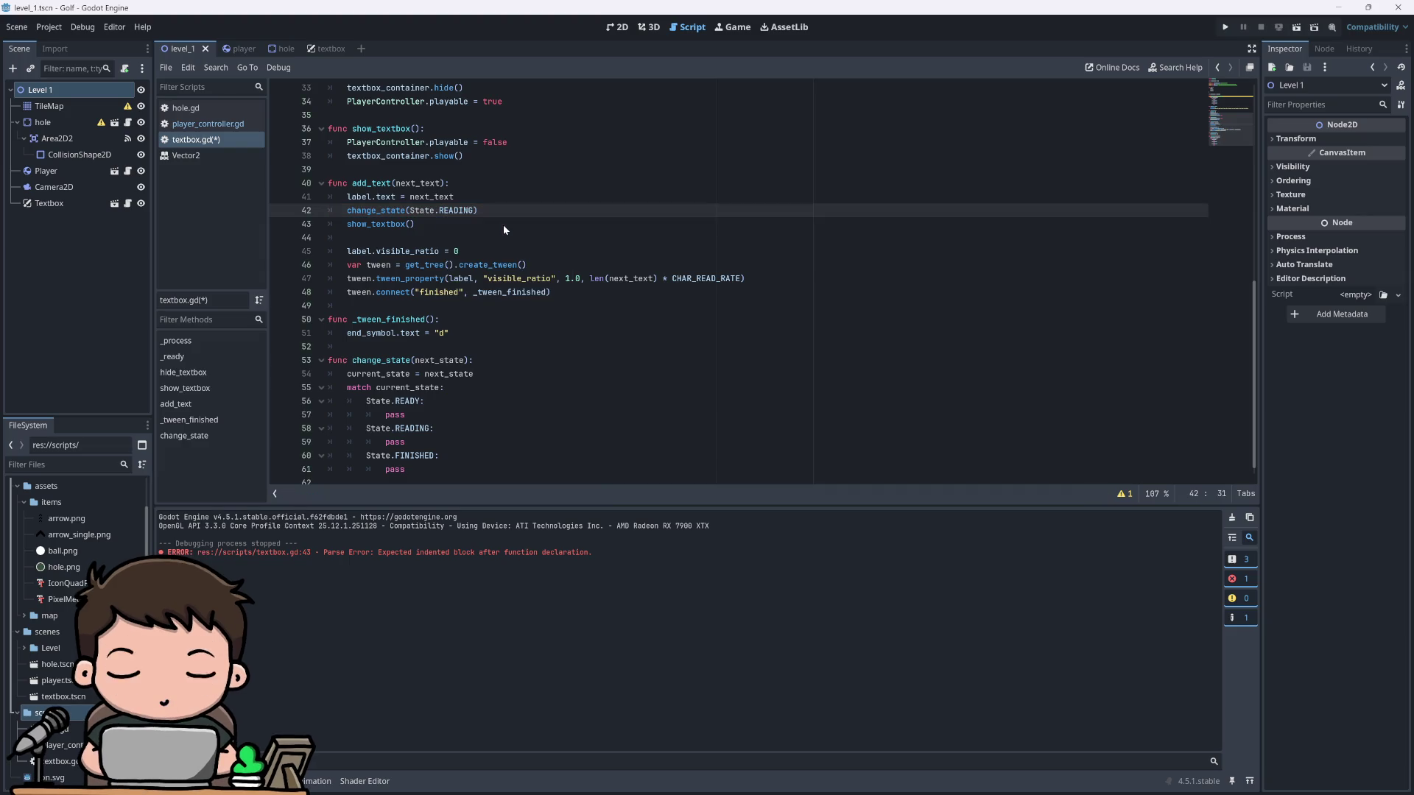
key("ctrl+s")
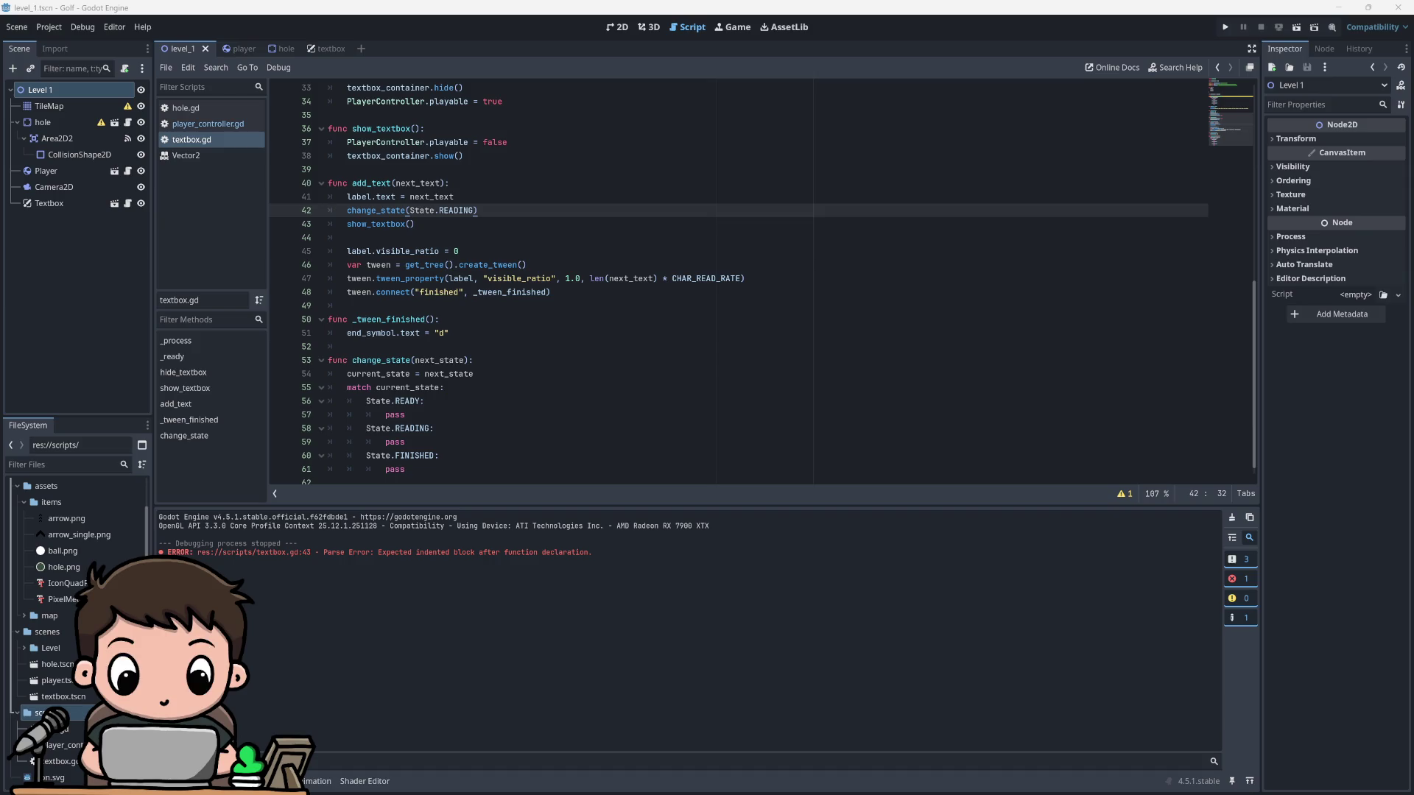
Step: Copy the change_state call to the end of _tween_finished, change it to State.FINISHED, and save
triple_click(375, 210)
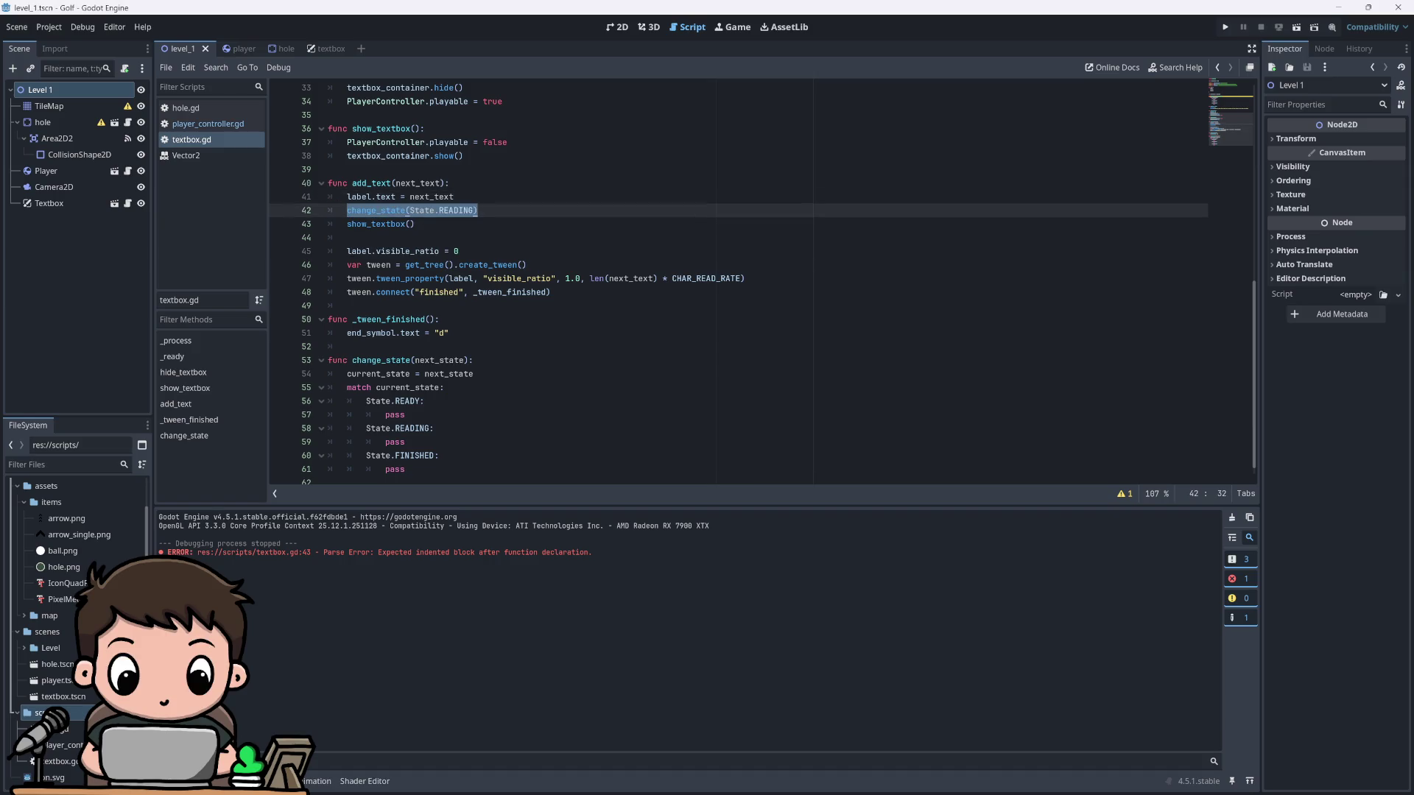
key("ctrl+c")
left_click(451, 333)
key("Return")
key("ctrl+v")
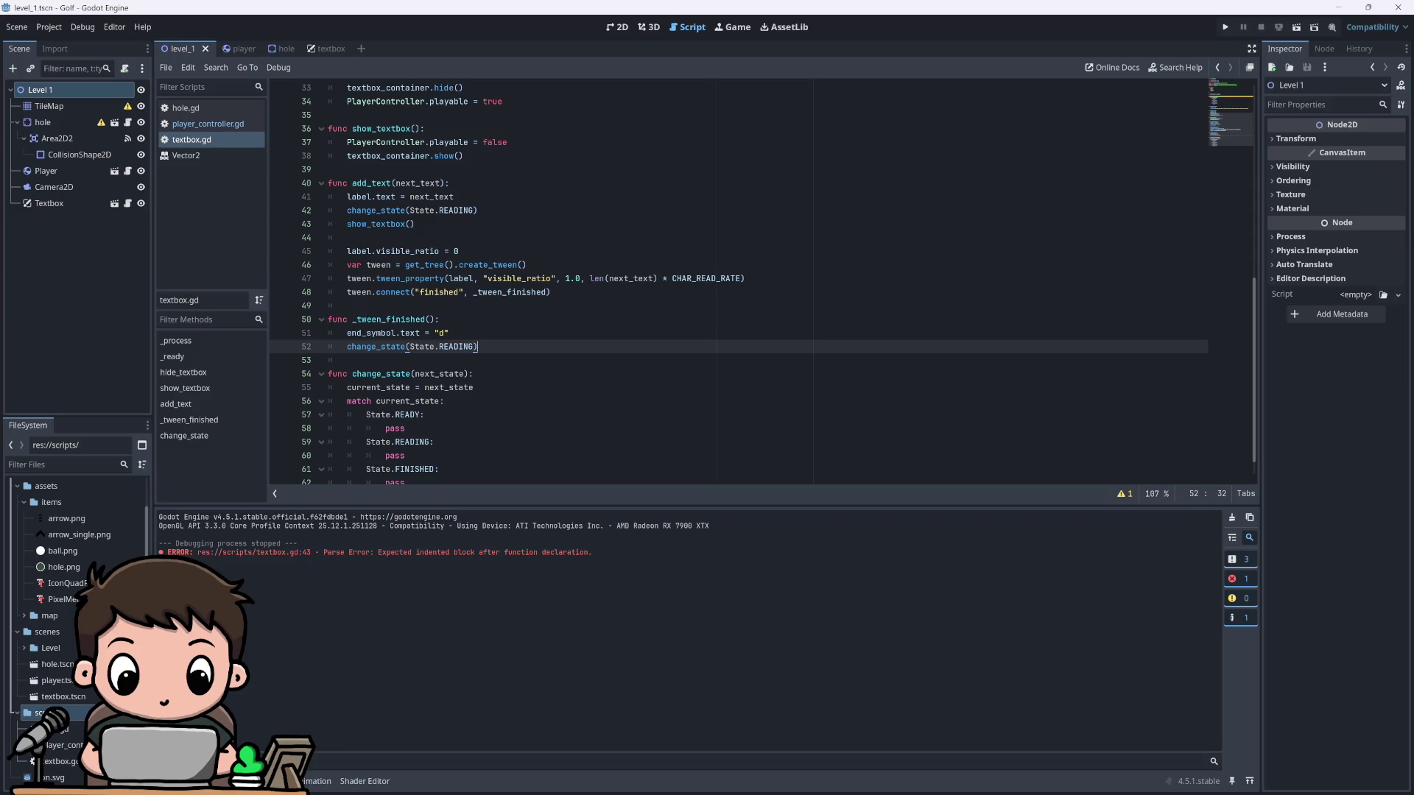
double_click(457, 346)
type("FINI")
key("Return")
key("End")
key("ctrl+s")
Step: Replace pass in _process's FINISHED branch with if Input.is_action_just_pressed("ui_accept"):
left_click(177, 340)
left_click(407, 401)
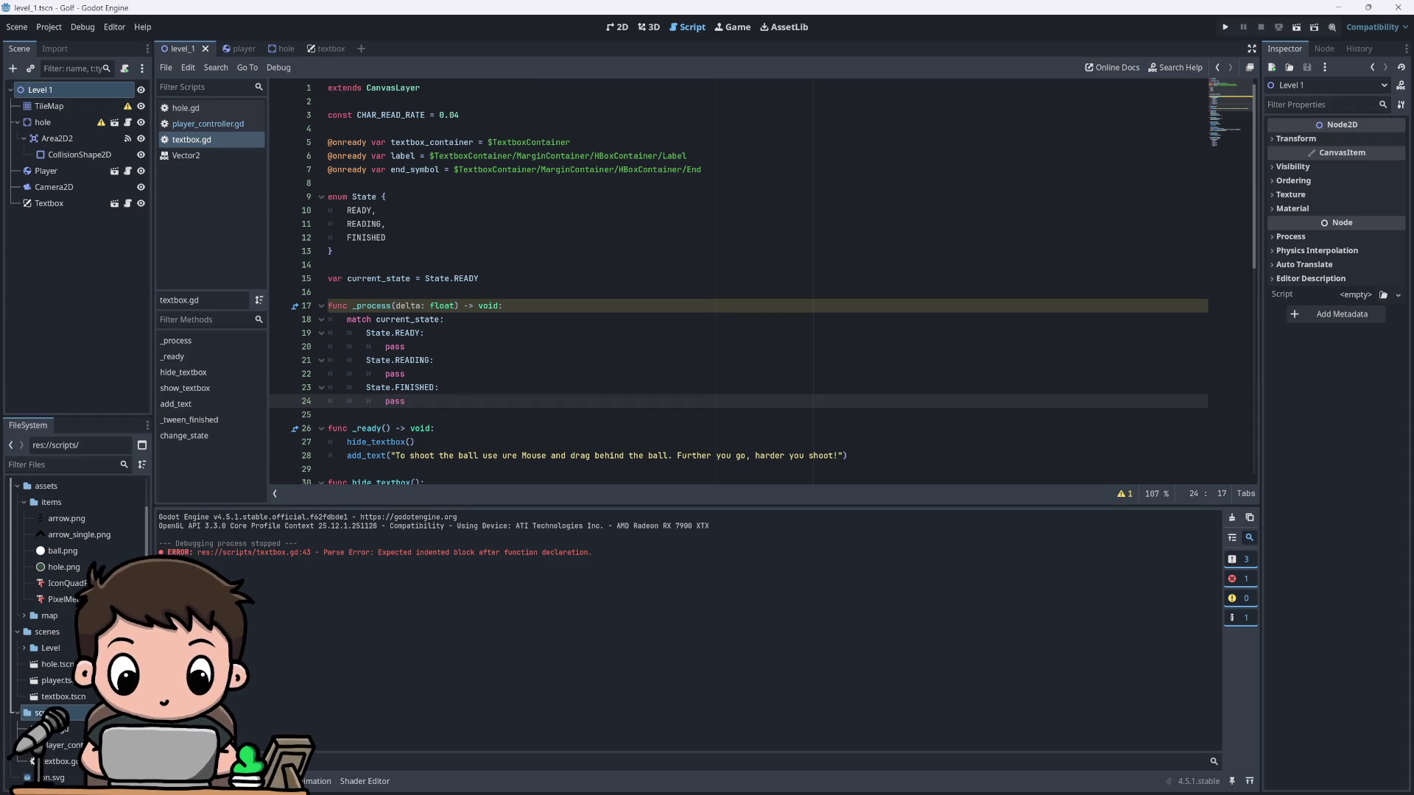
key("BackSpace")
key("BackSpace")
key("BackSpace")
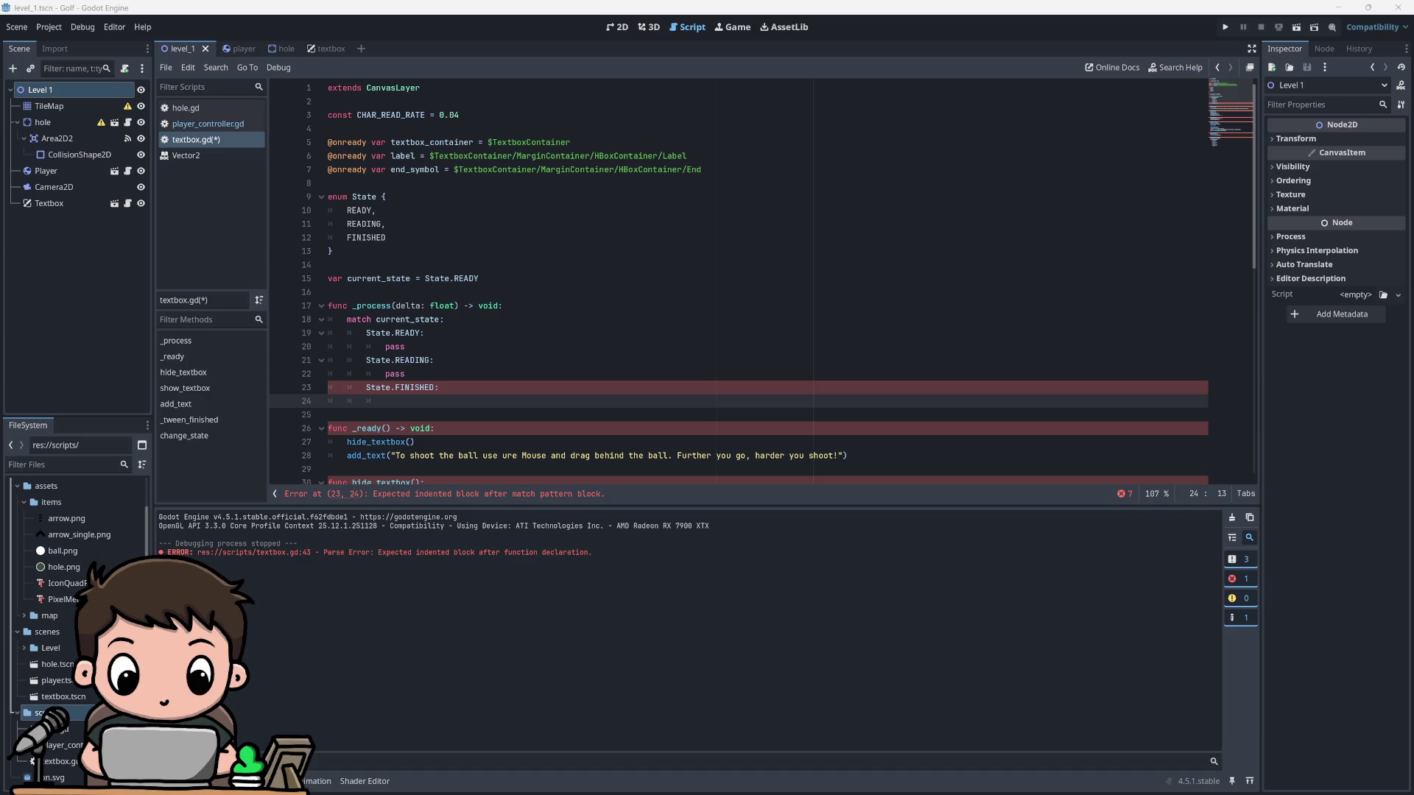
type("if ")
type("In")
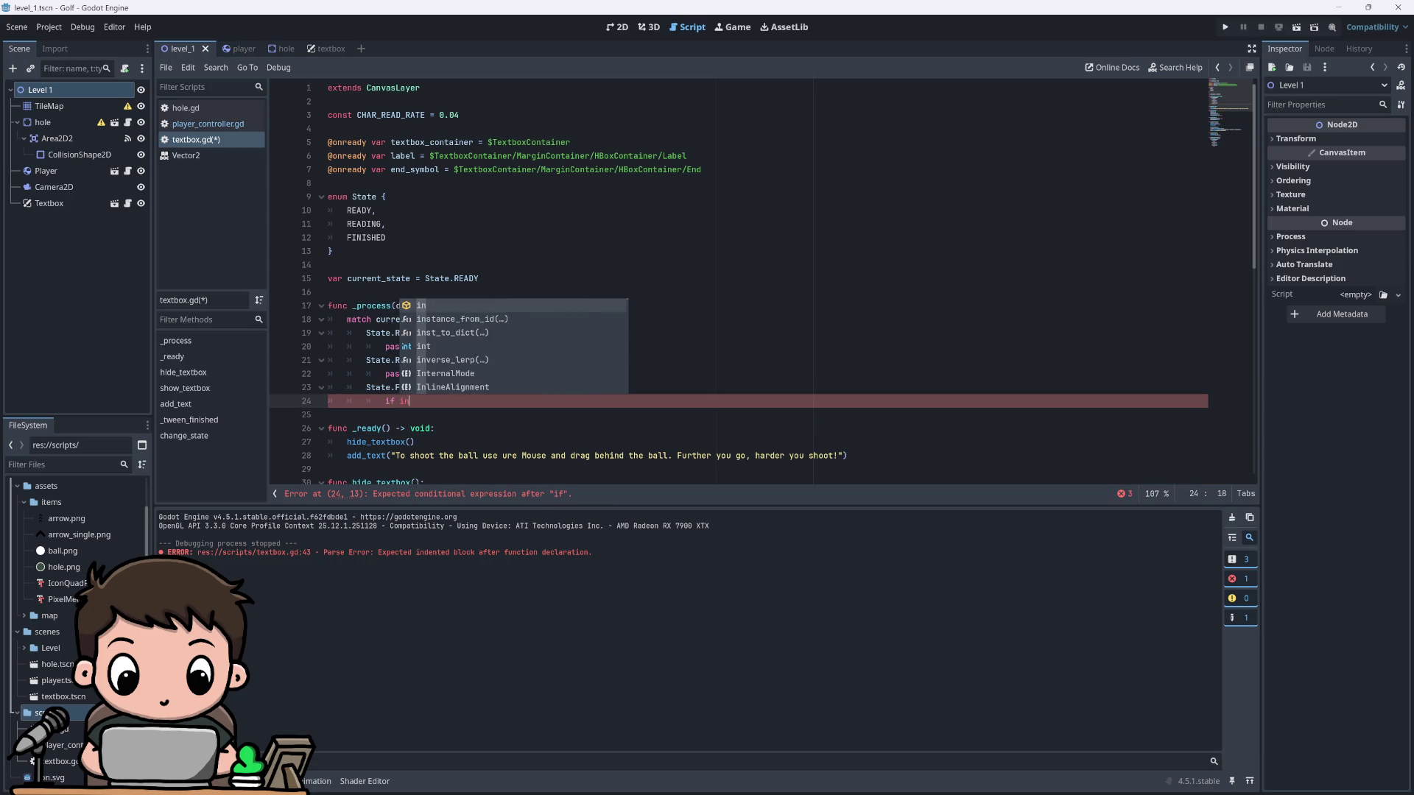
type("p")
key("Return")
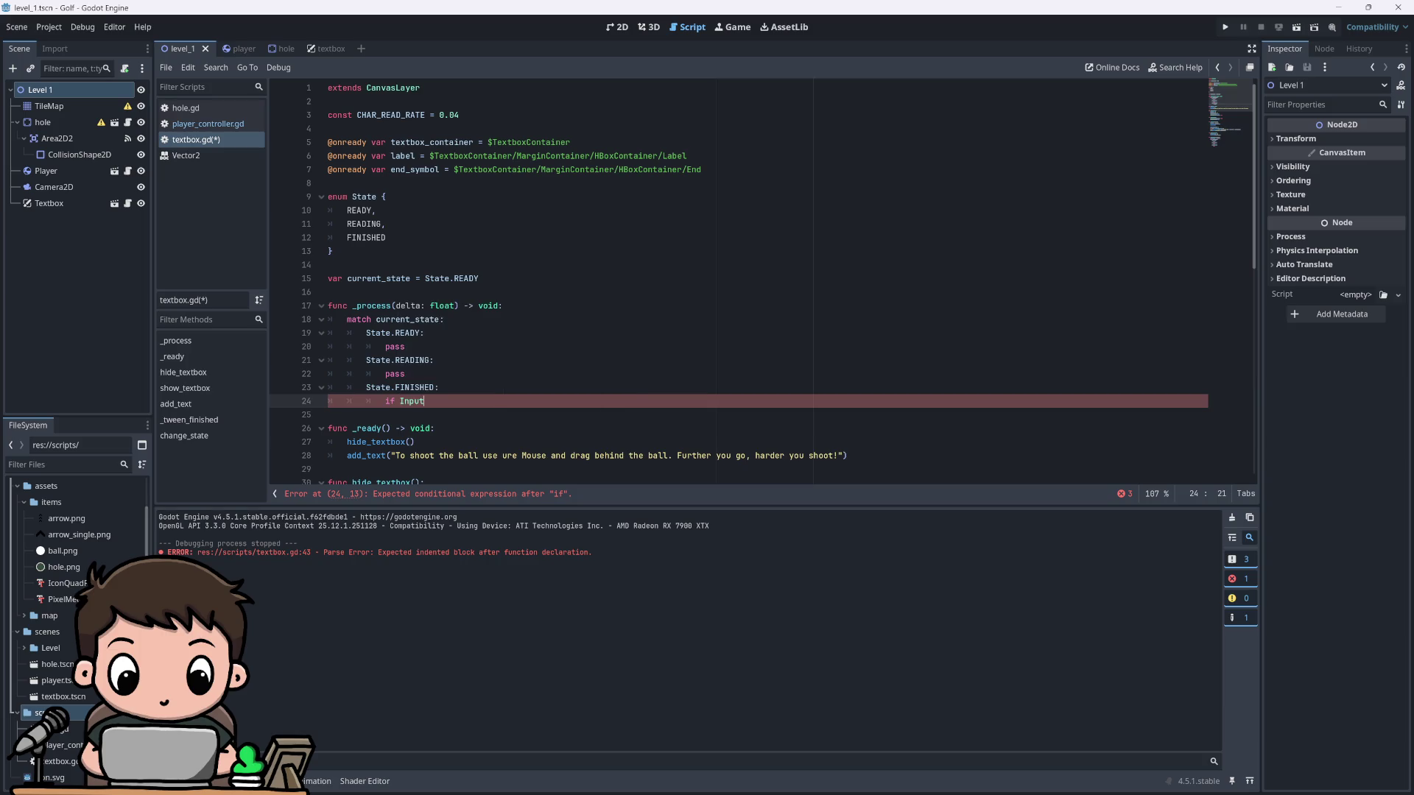
type(".is_action_just_pressed(")
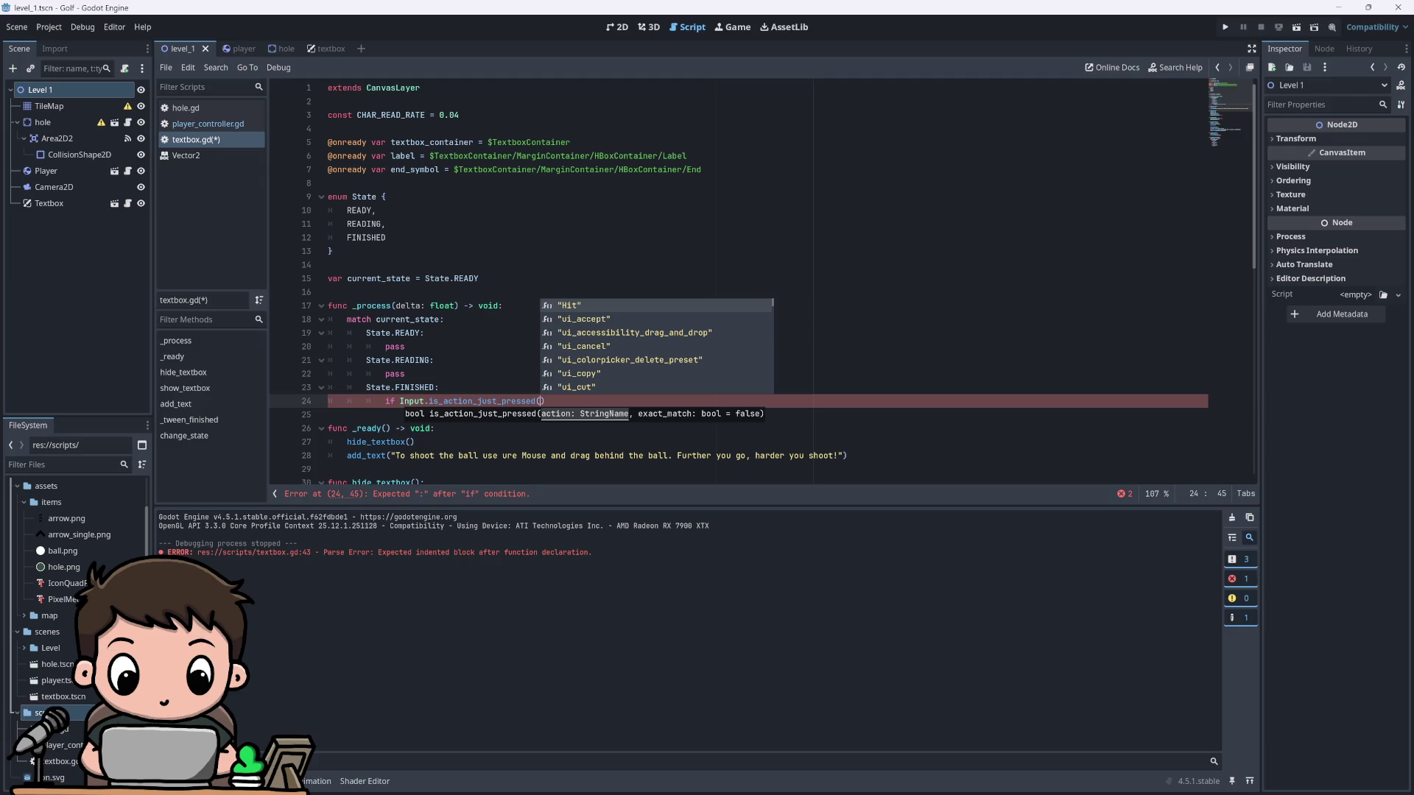
key("Down")
key("Return")
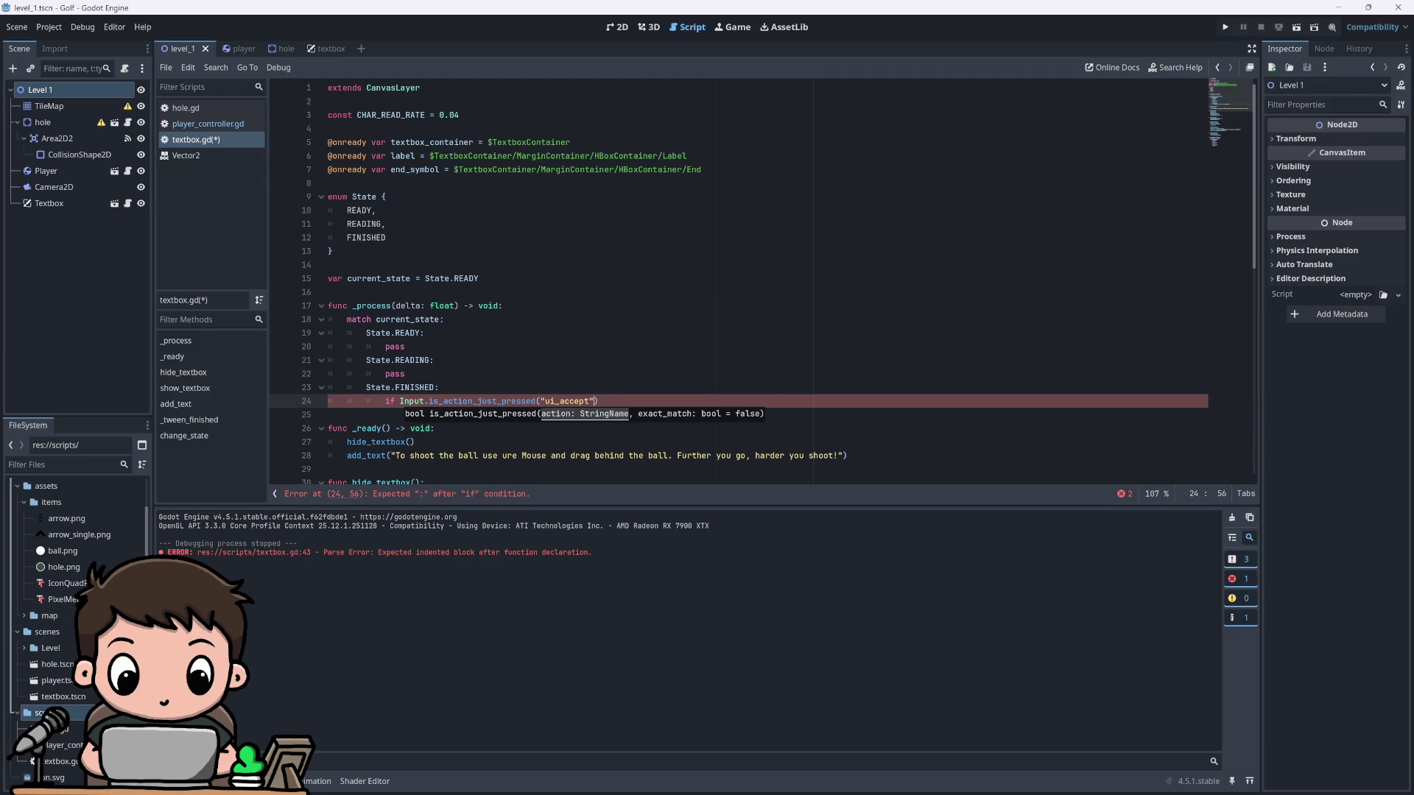
type(":")
key("Return")
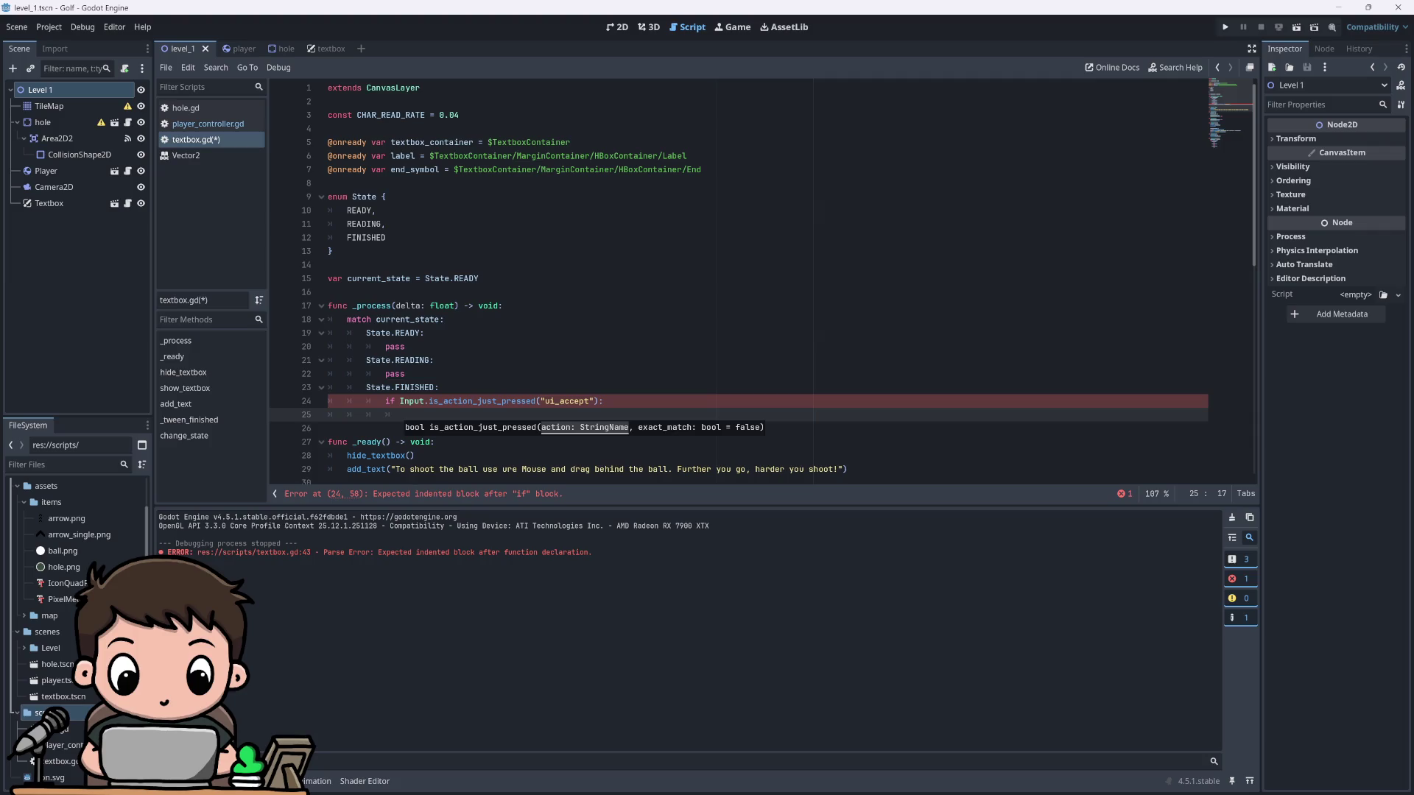
Step: Inside that if, call change_state(State.READY) then hide_textbox(), and save textbox.gd
scroll(763, 281, "down", 5)
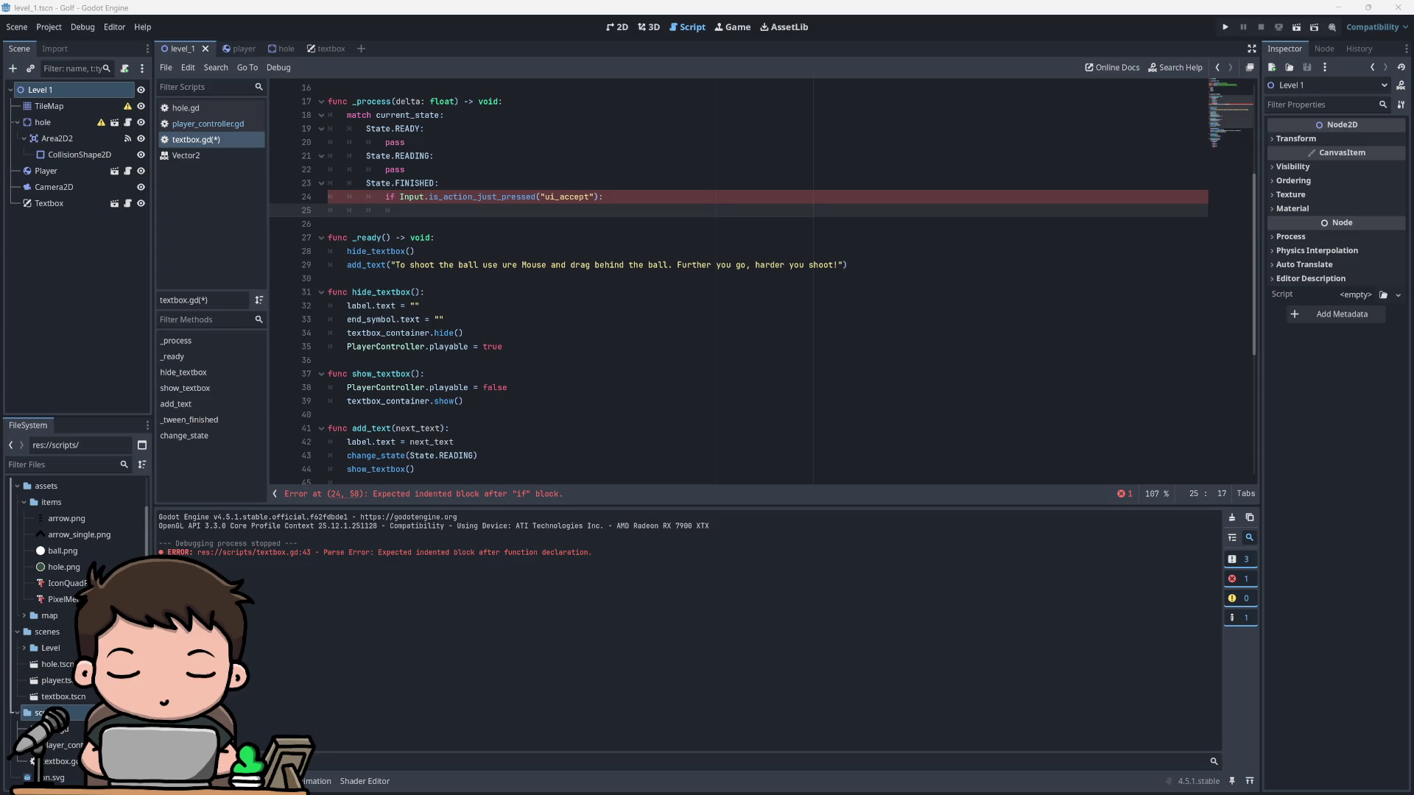
type("changfe")
key("BackSpace")
key("BackSpace")
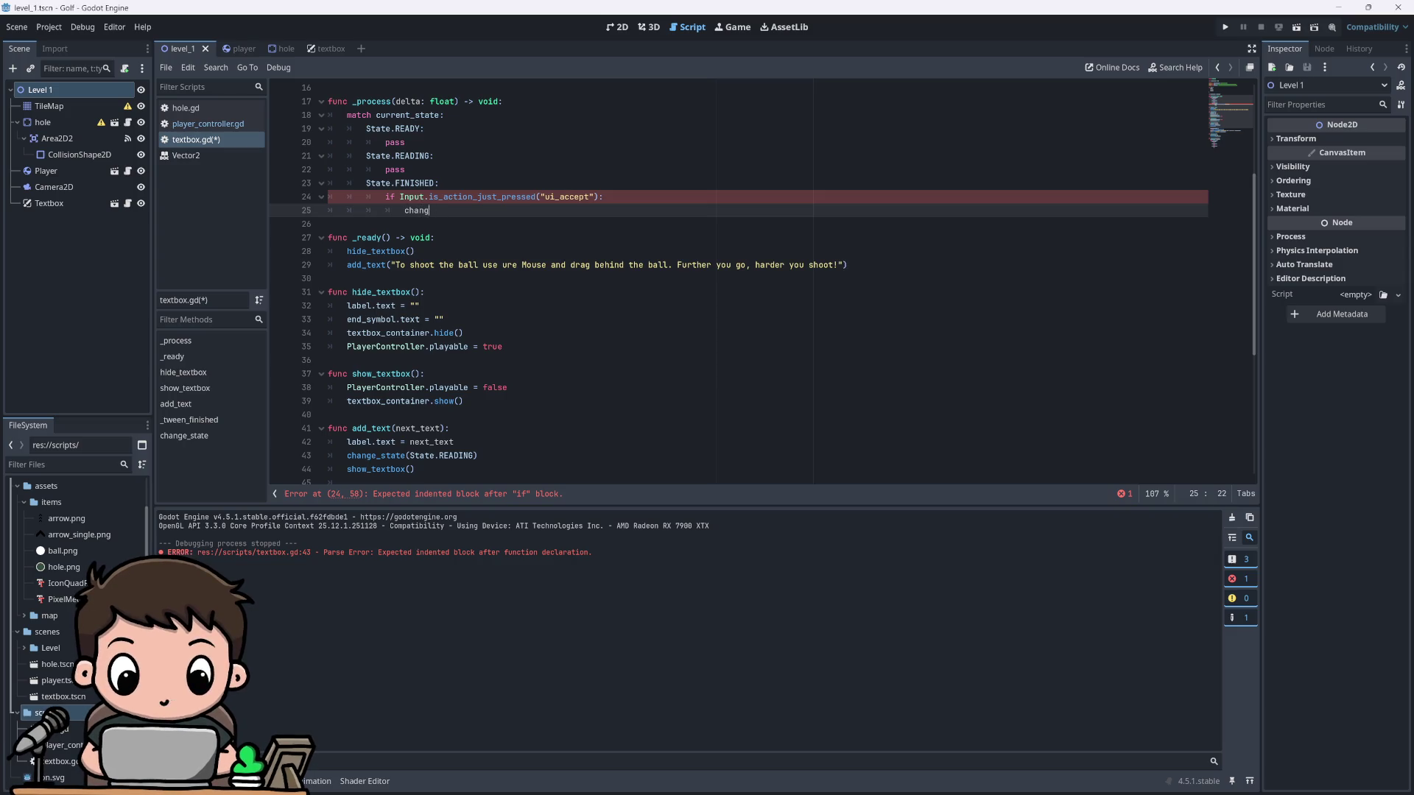
type("e")
key("Return")
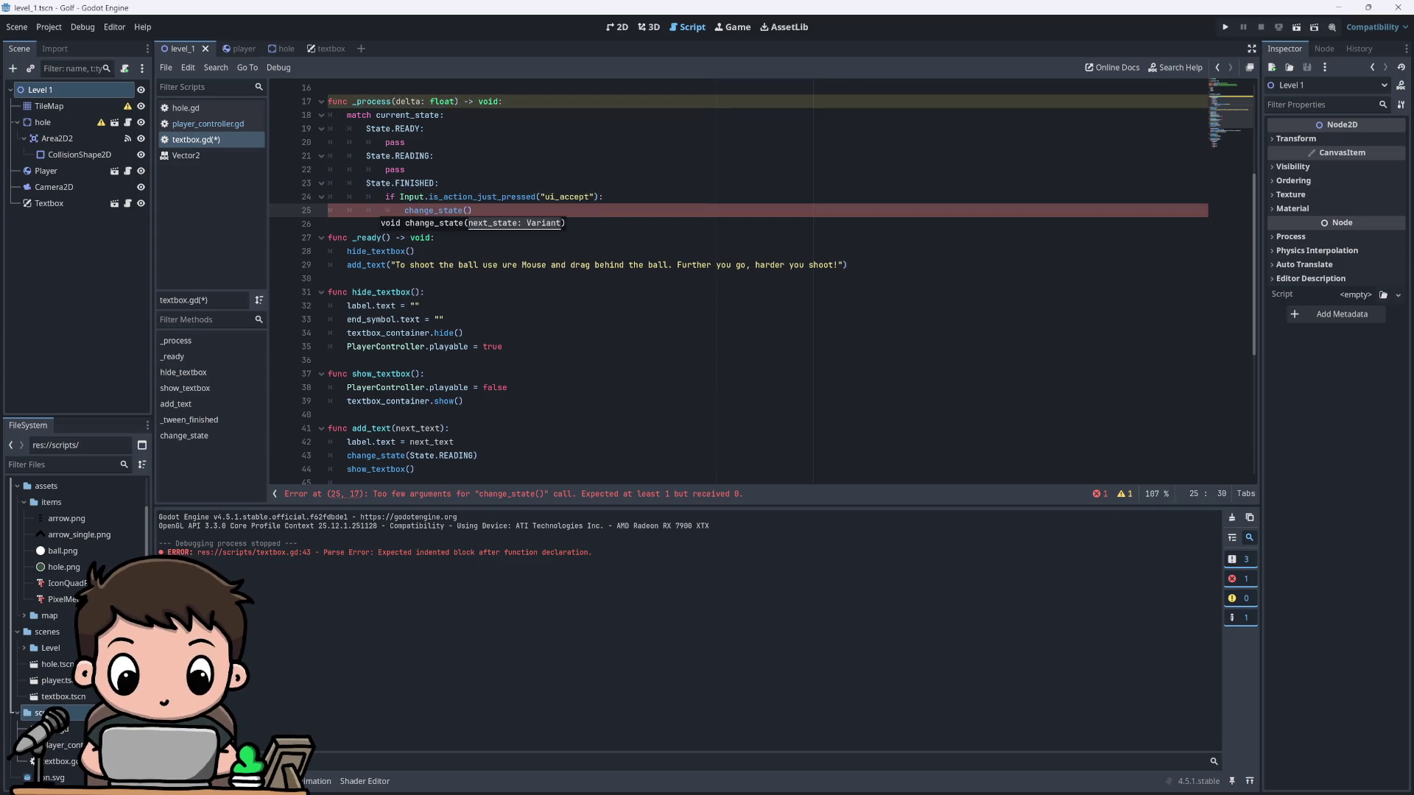
type("tate.R")
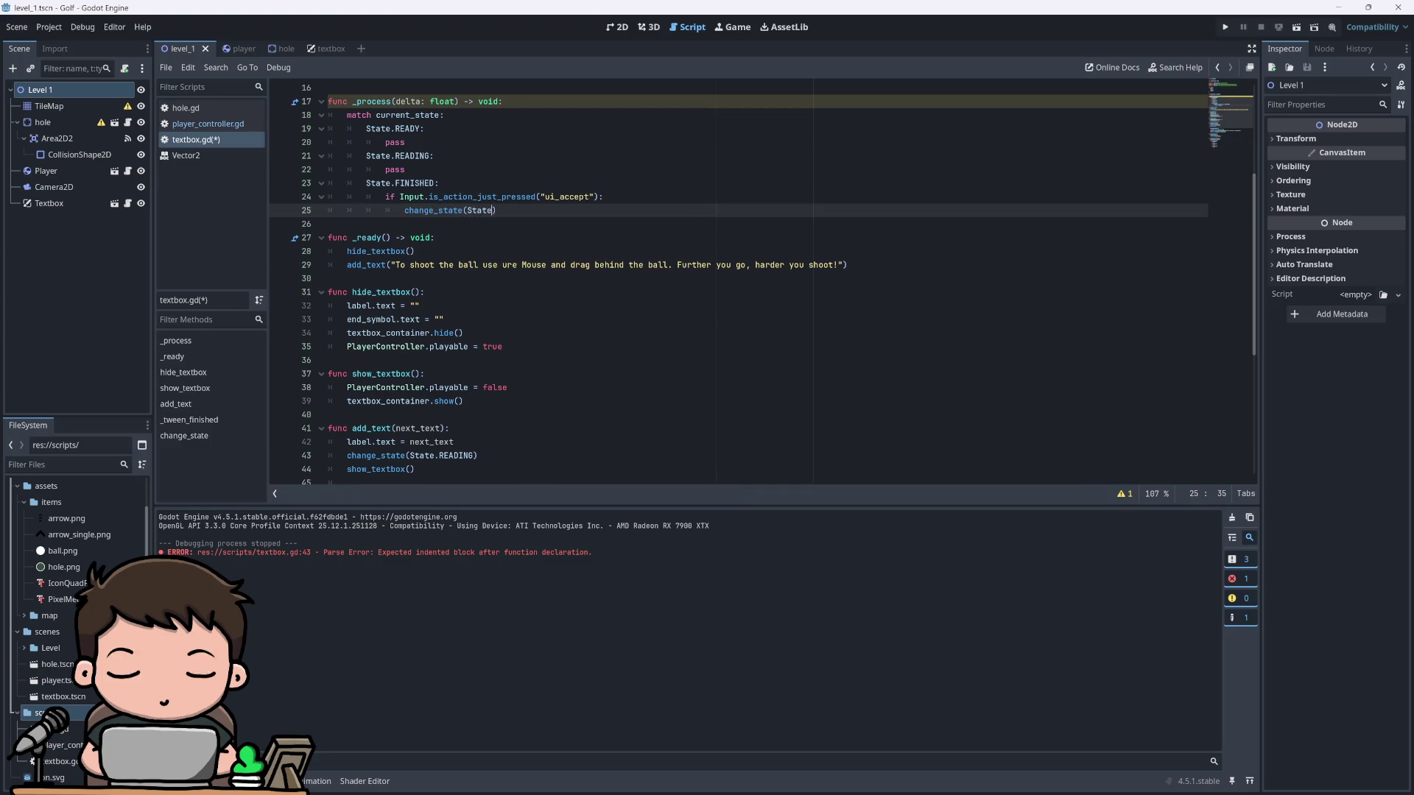
type("EA")
key("Return")
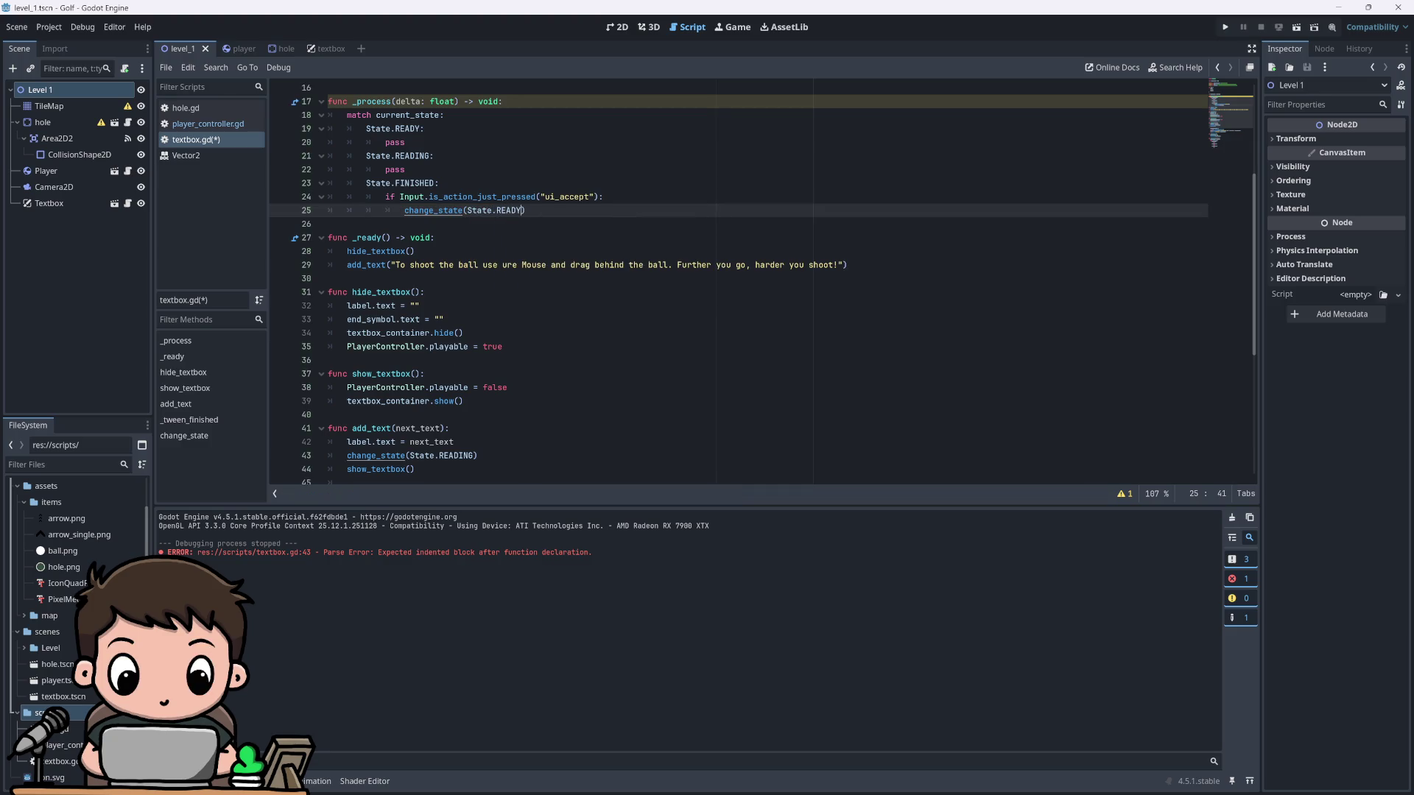
key("ctrl+s")
key("Return")
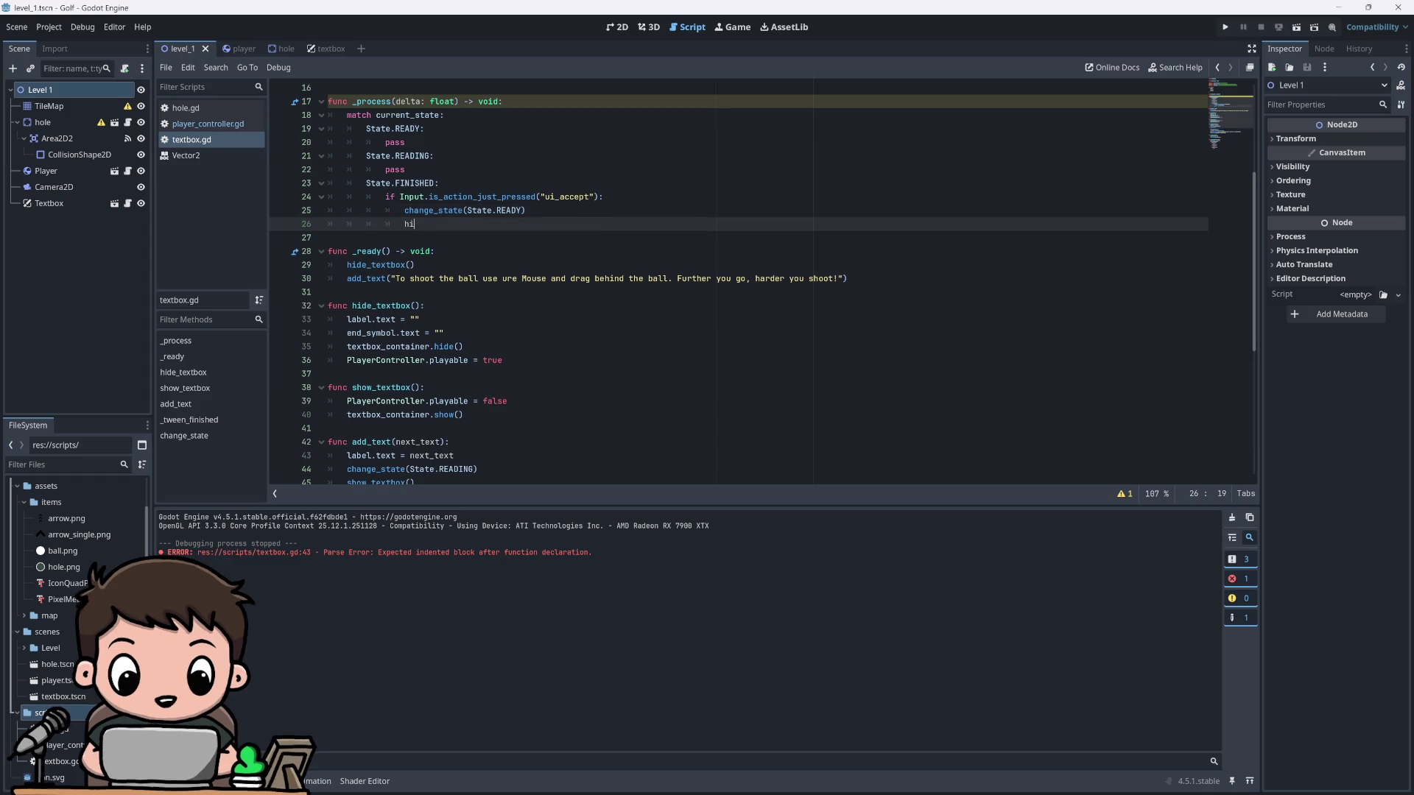
type("hide")
key("Return")
key("ctrl+s")
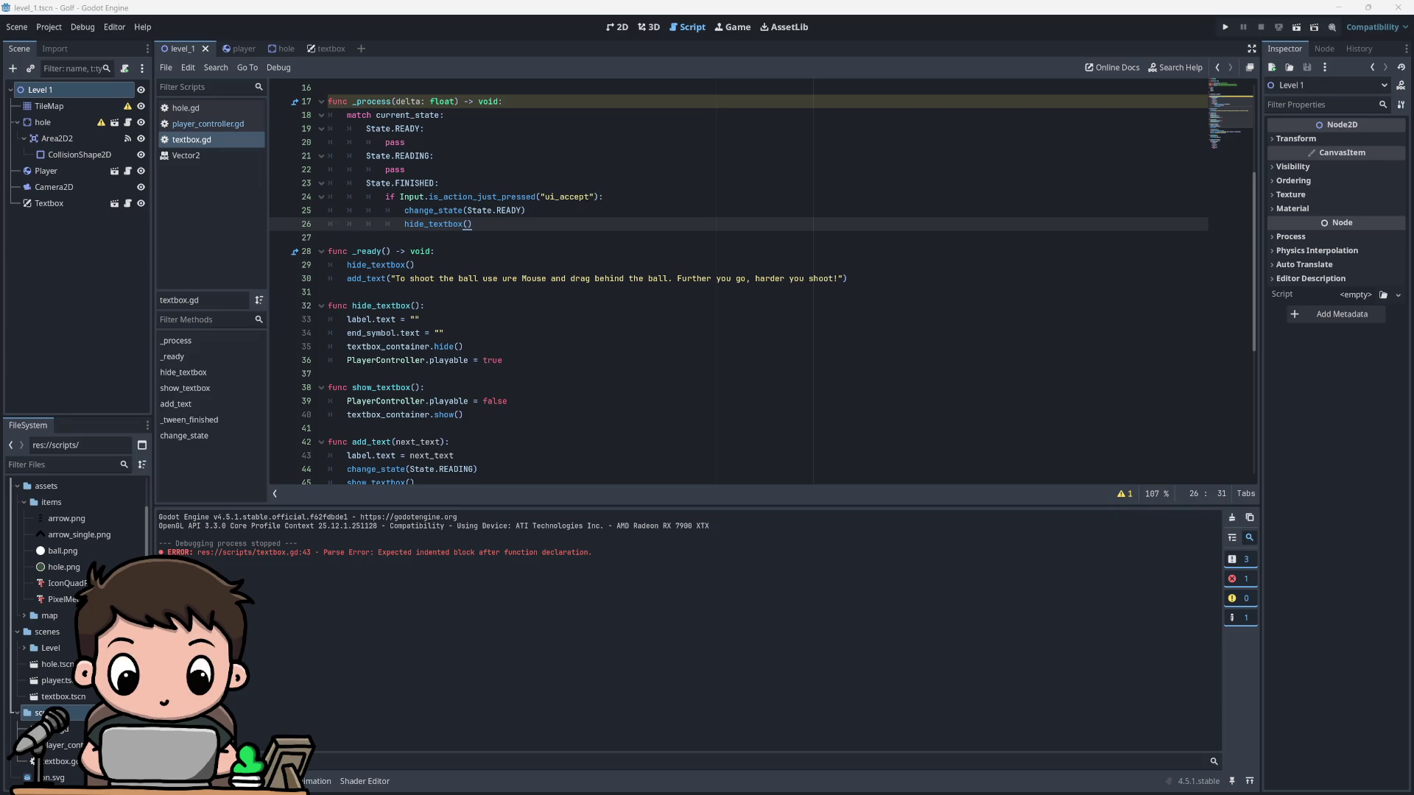
Step: Run the golf game and scroll through player_controller.gd where the debugger breaks
left_click(1233, 27)
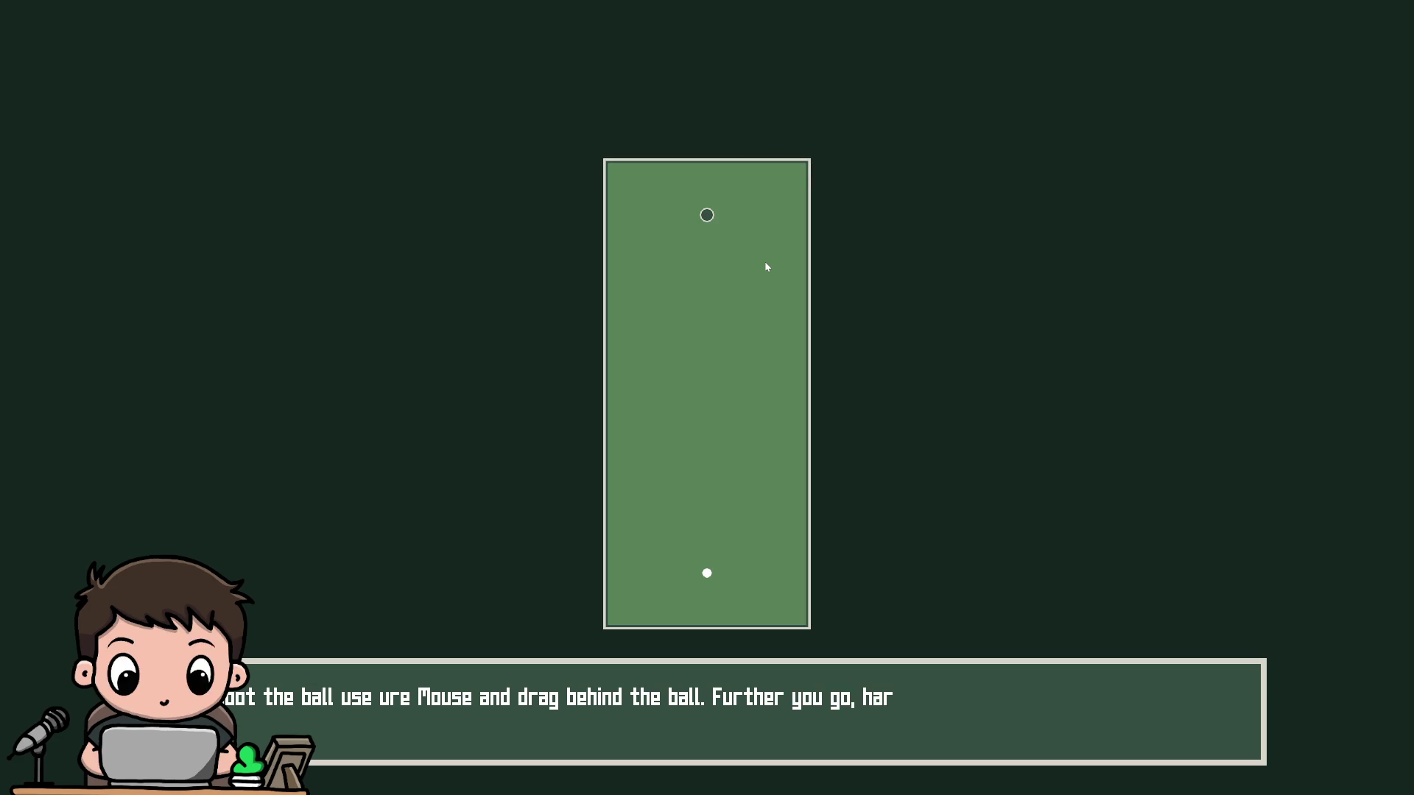
key("Return")
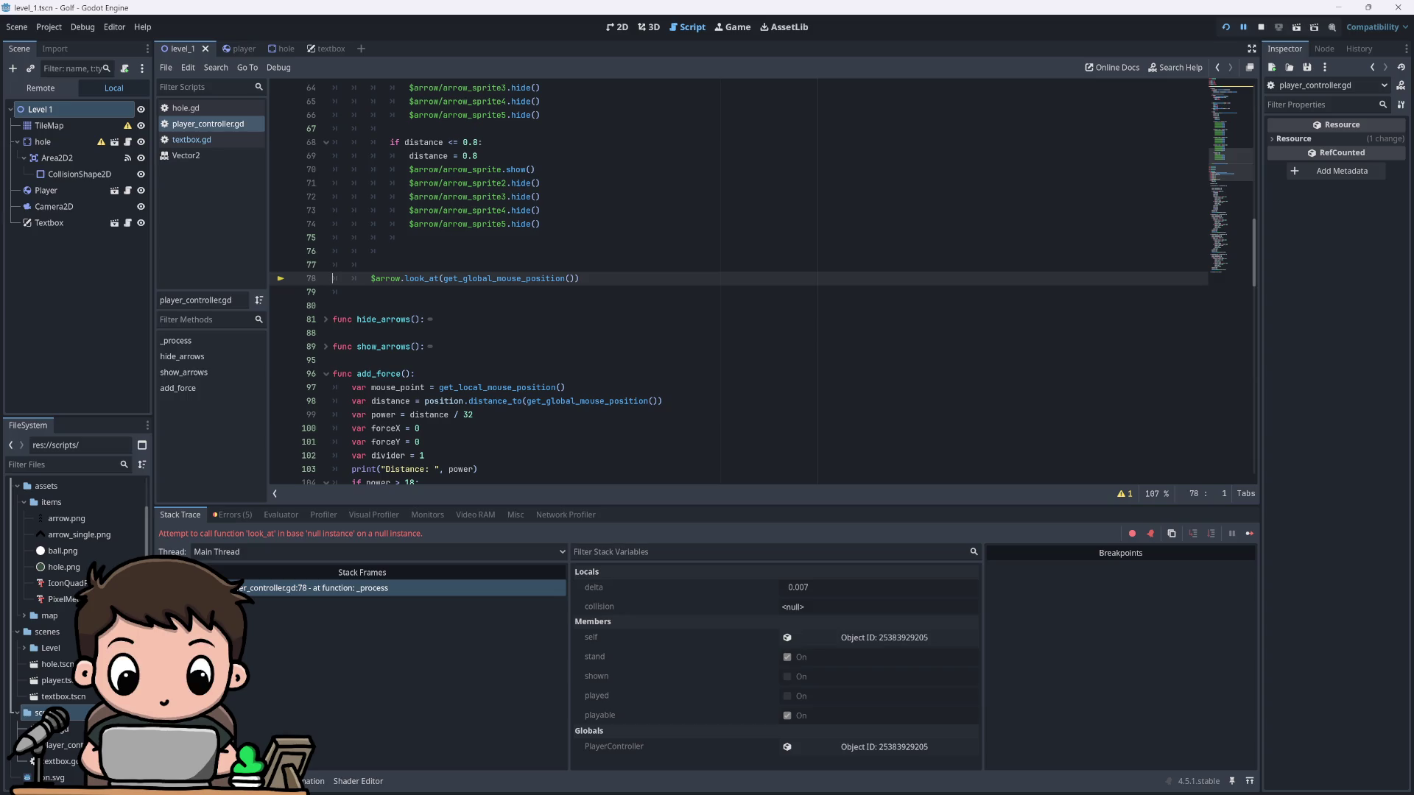
scroll(760, 285, "up", 4)
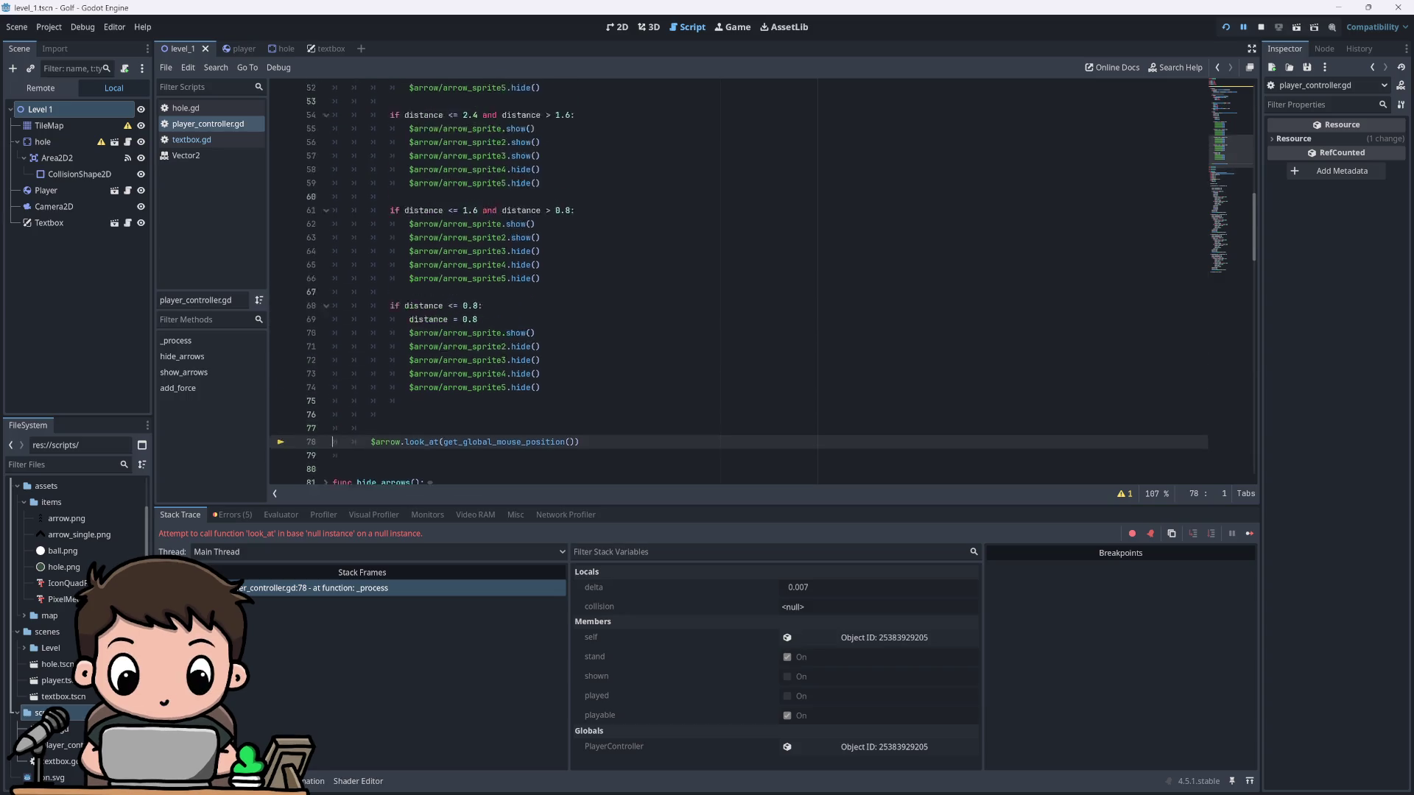
scroll(761, 285, "up", 17)
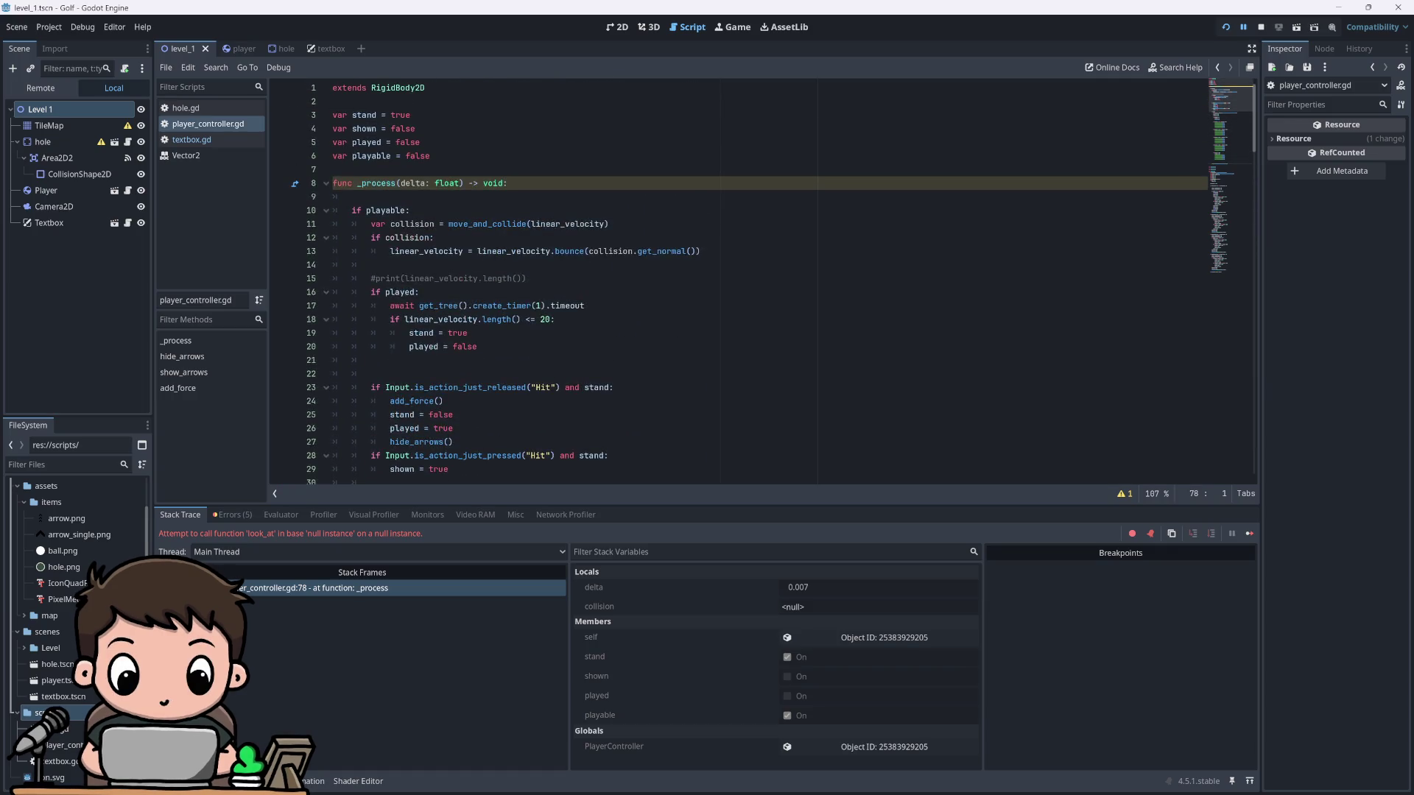
scroll(760, 285, "down", 19)
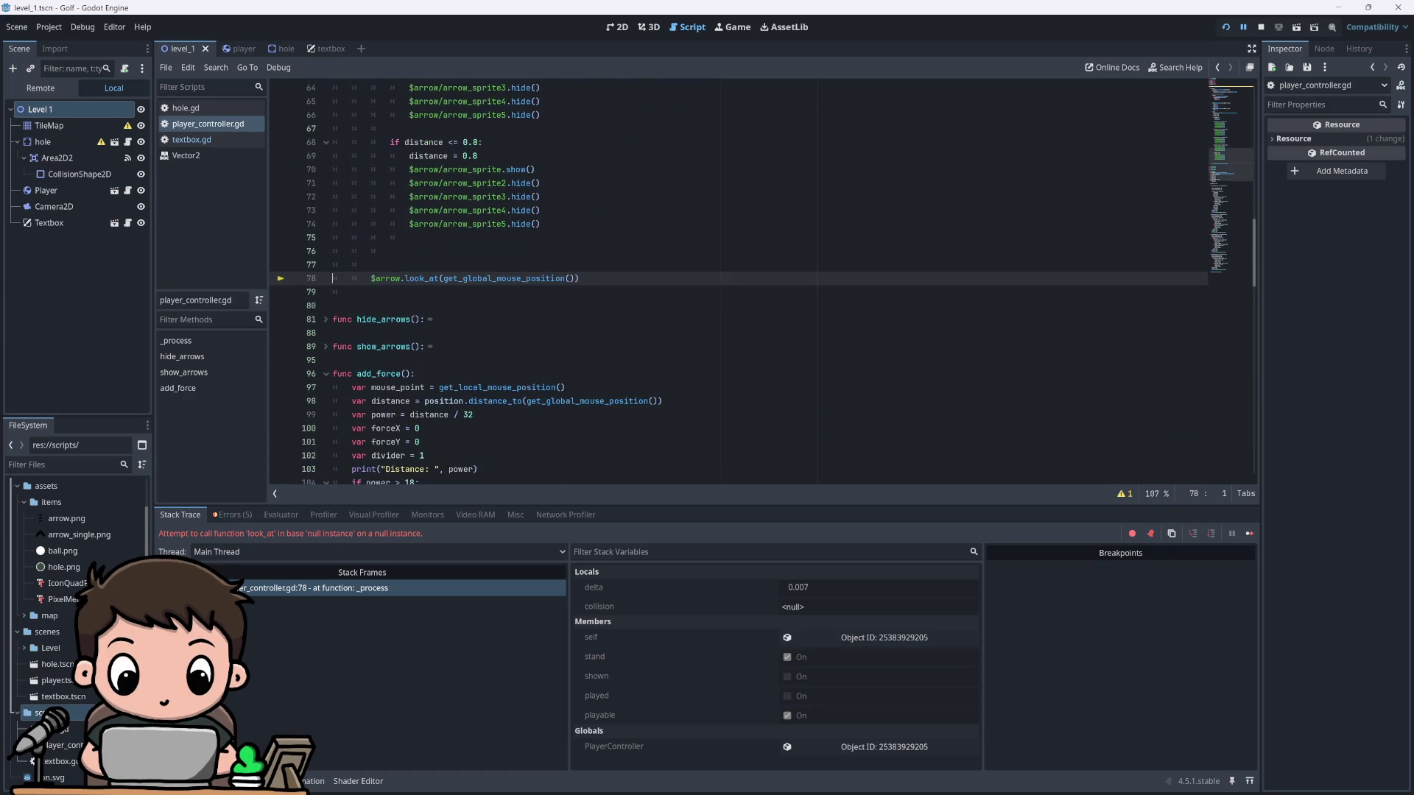
scroll(761, 284, "up", 19)
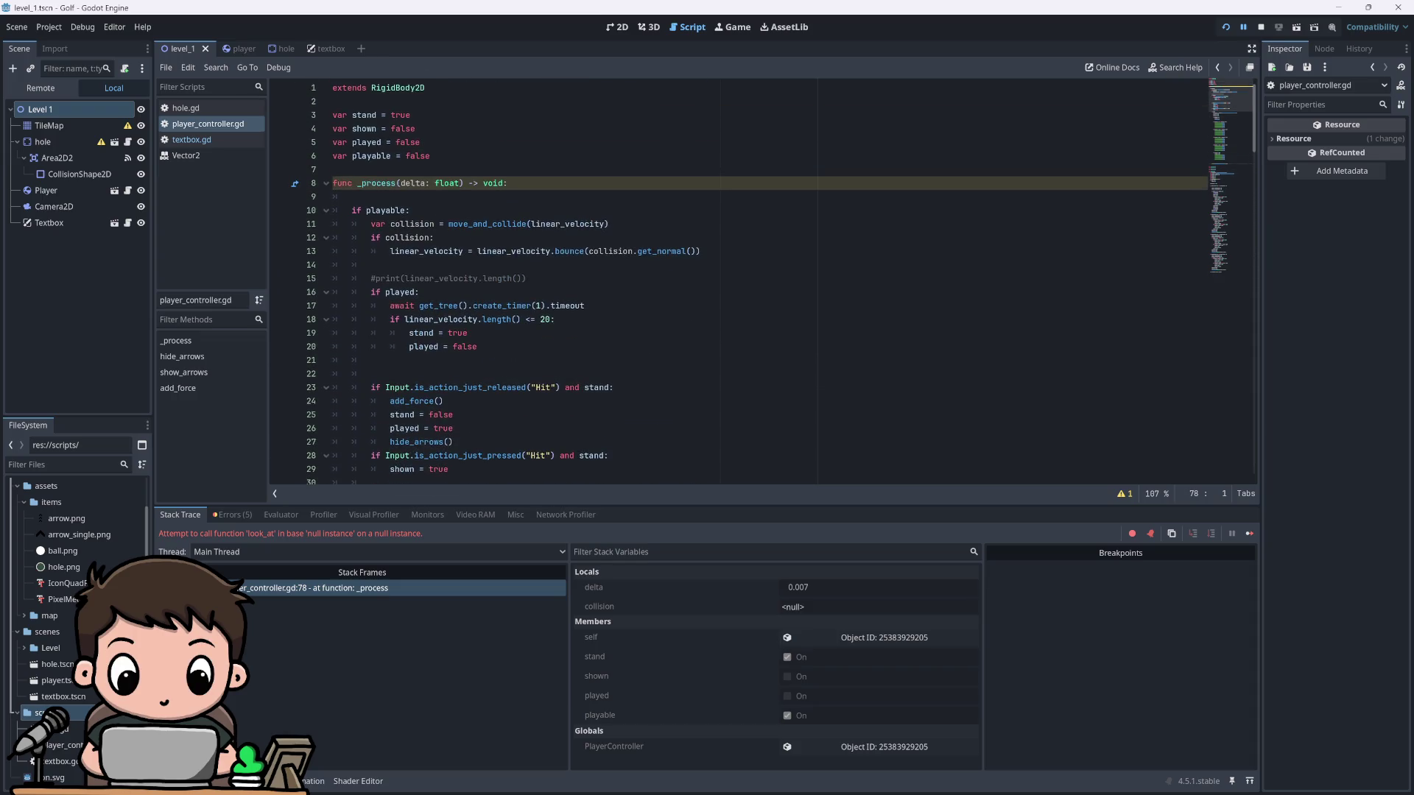
scroll(760, 285, "down", 20)
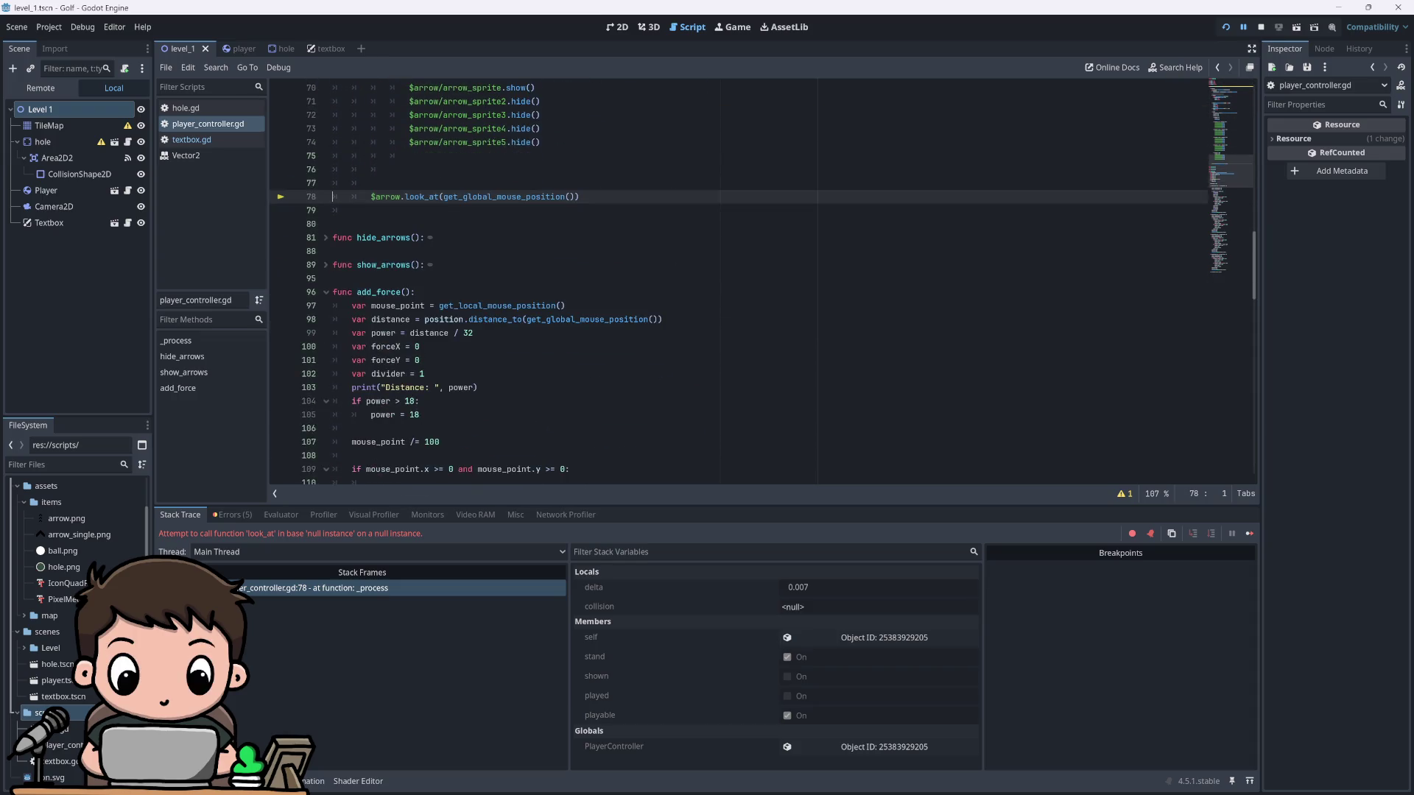
Step: Review the debugger errors showing $arrow.look_at at line 78 can't find node "arrow"
left_click(230, 514)
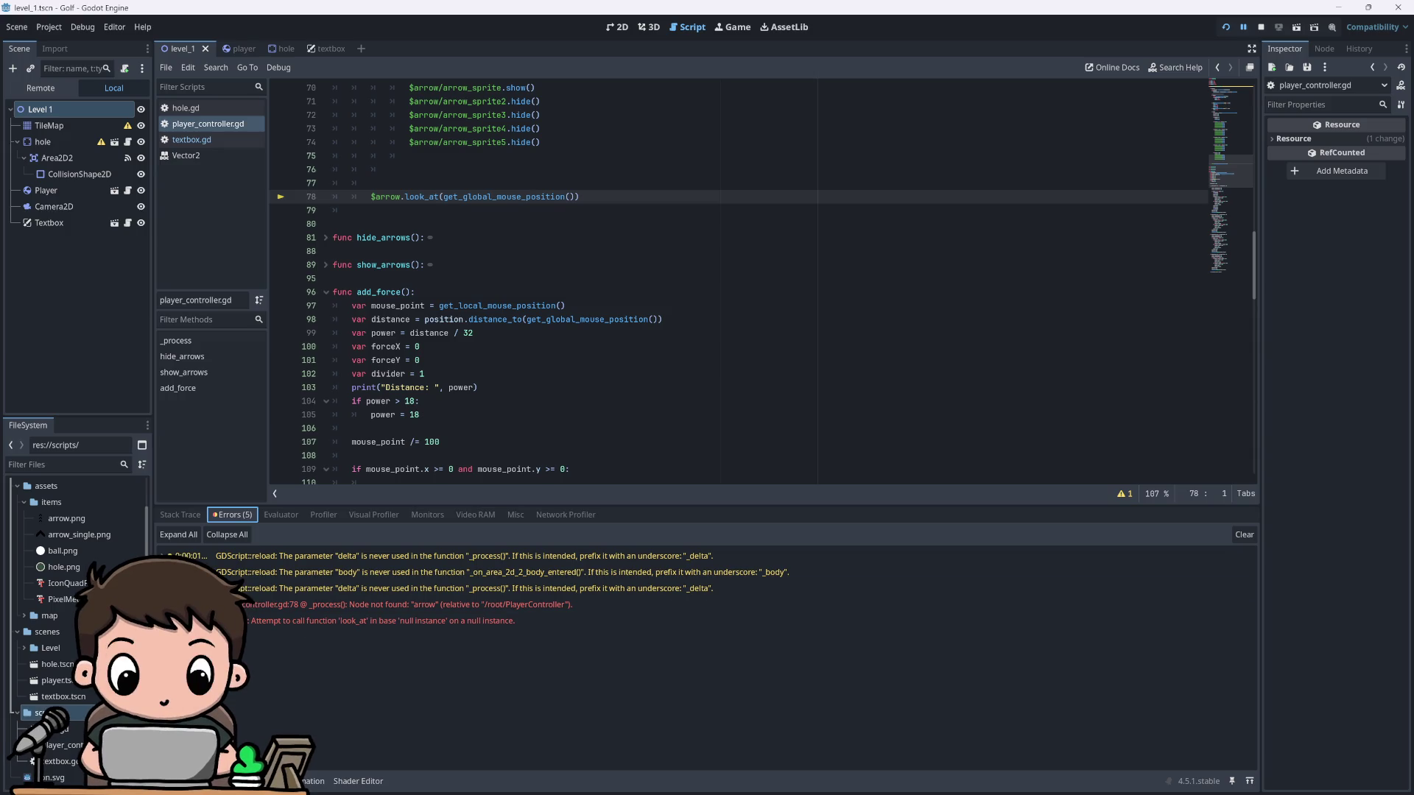
scroll(736, 280, "up", 20)
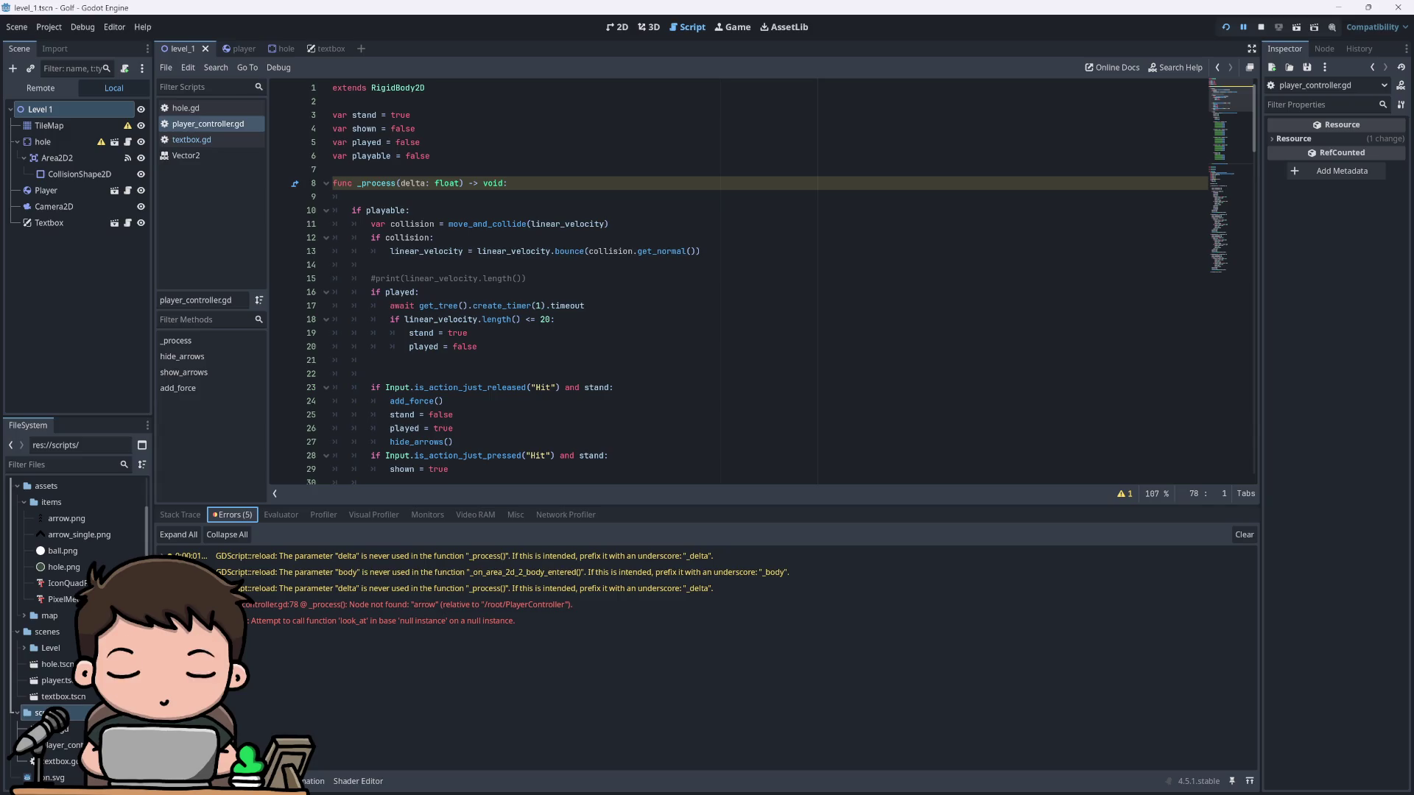
mouse_move(438, 305)
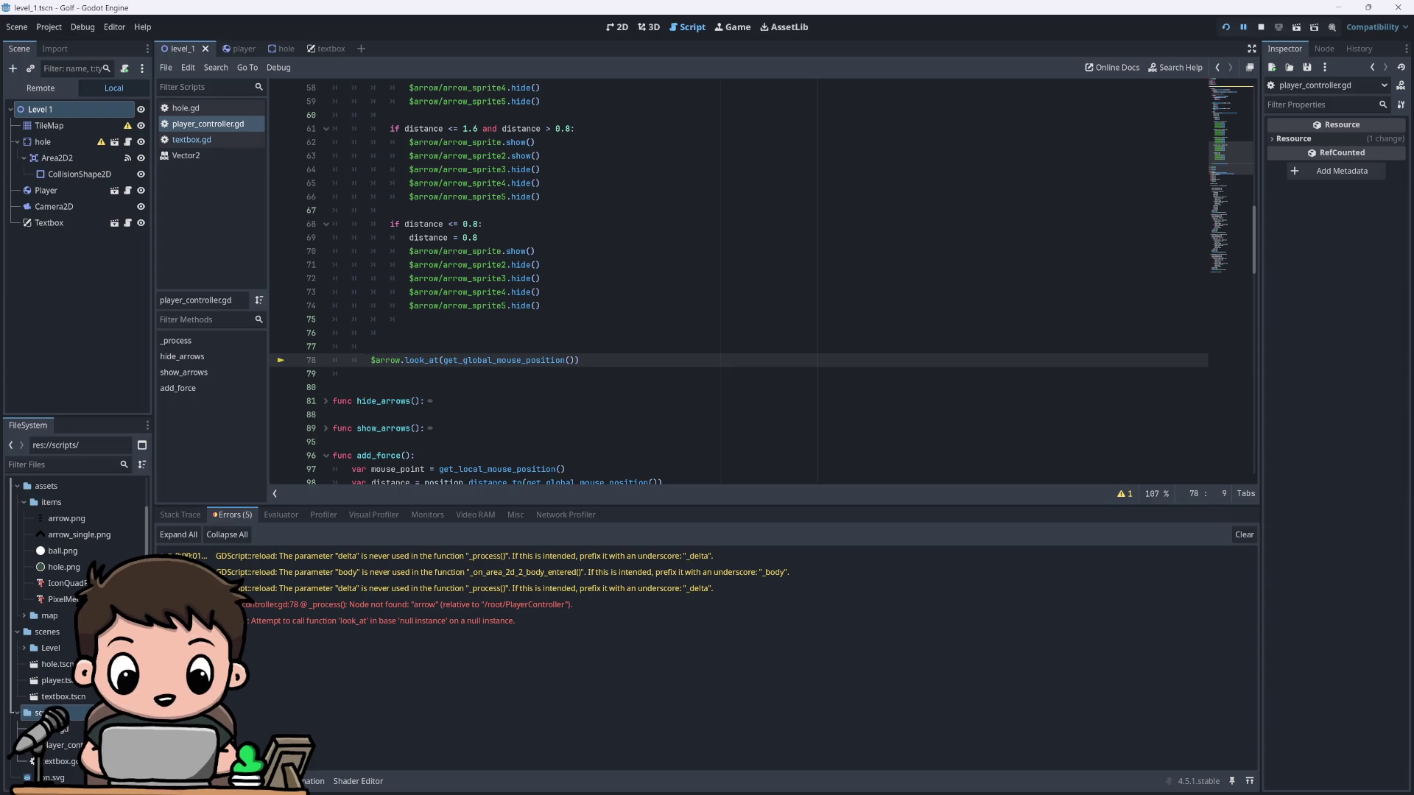
Step: Indent the look_at line in player_controller.gd, save, and restart the game
key("Tab")
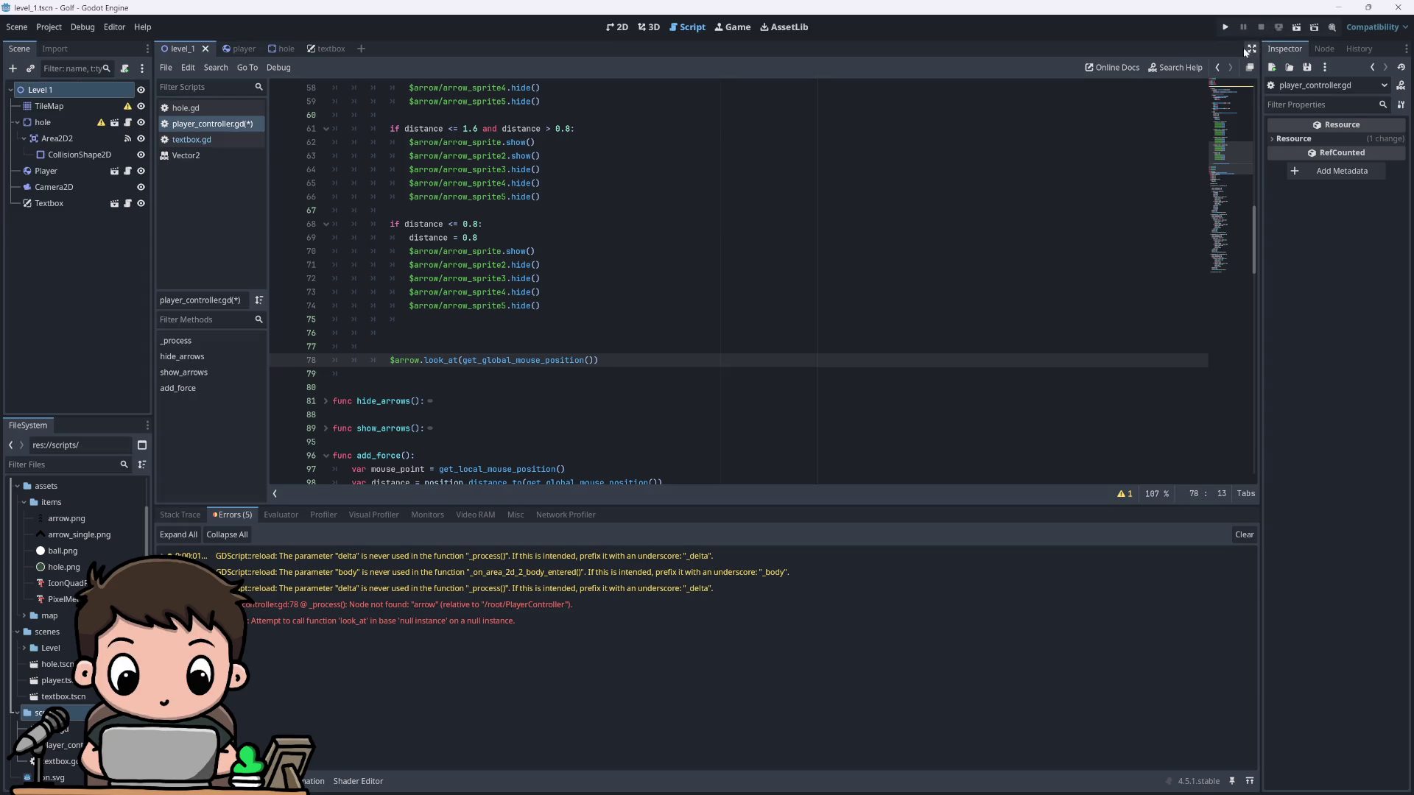
key("ctrl+s")
left_click(1260, 31)
key("F5")
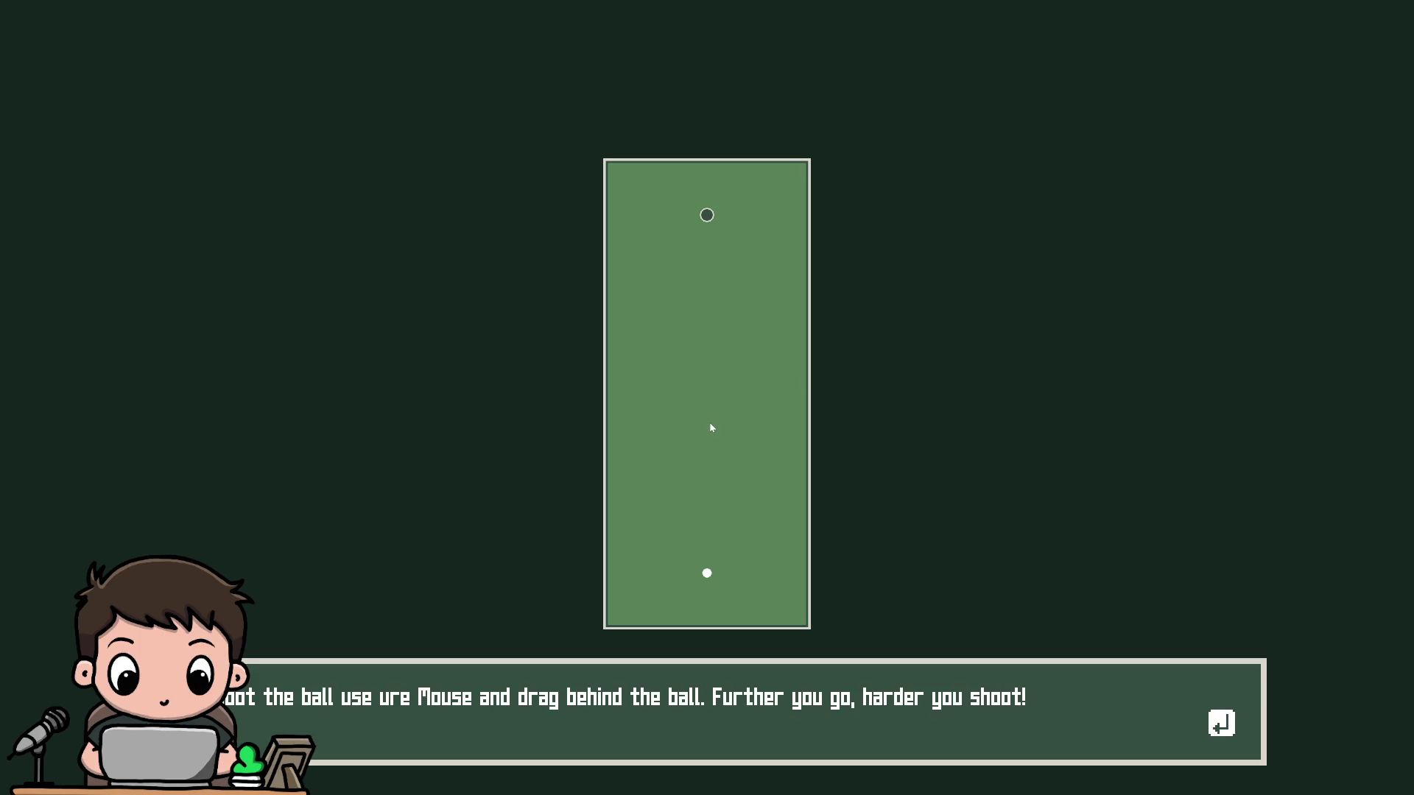
Step: Dismiss the textbox, try shooting the ball, and check the new line 90 arrow_sprite error
key("Return")
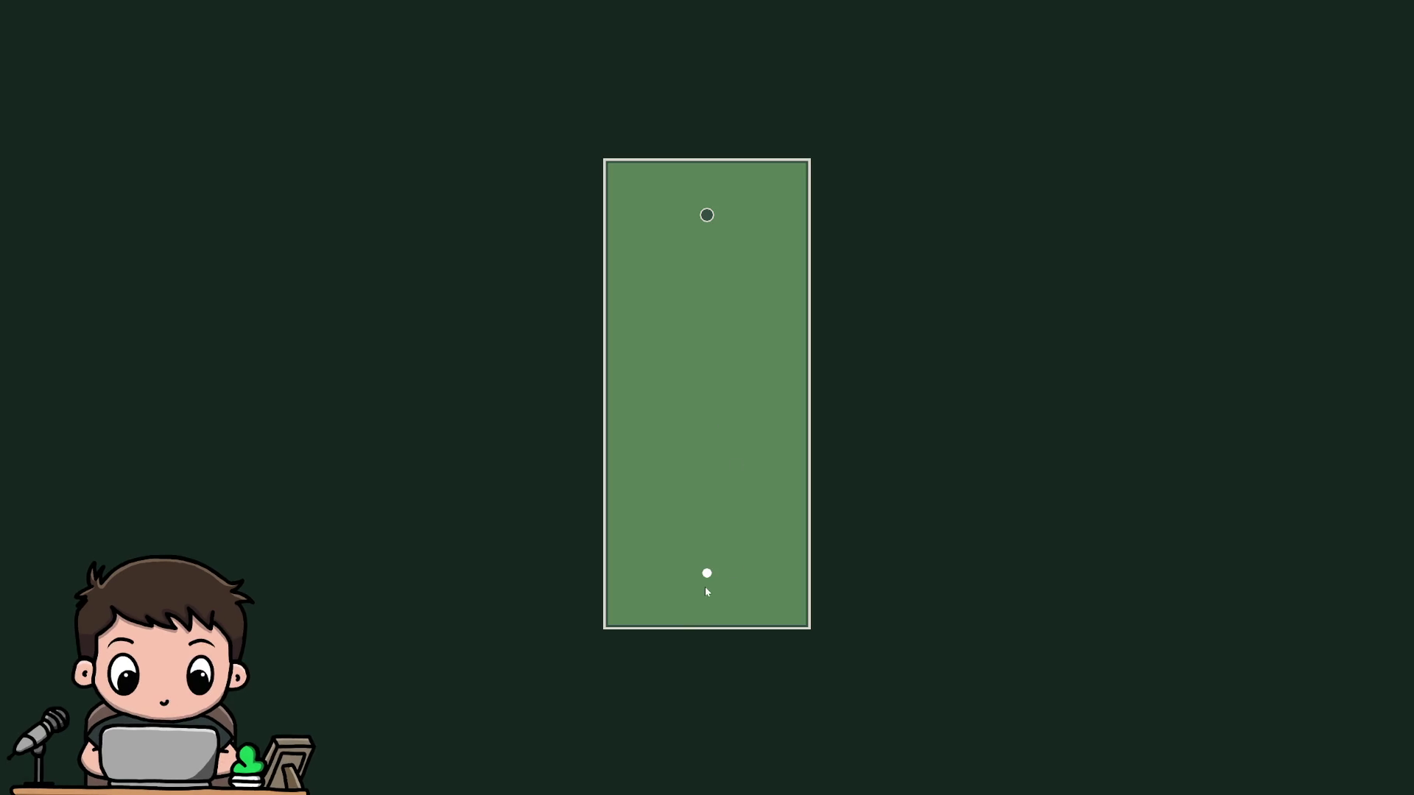
left_click(705, 591)
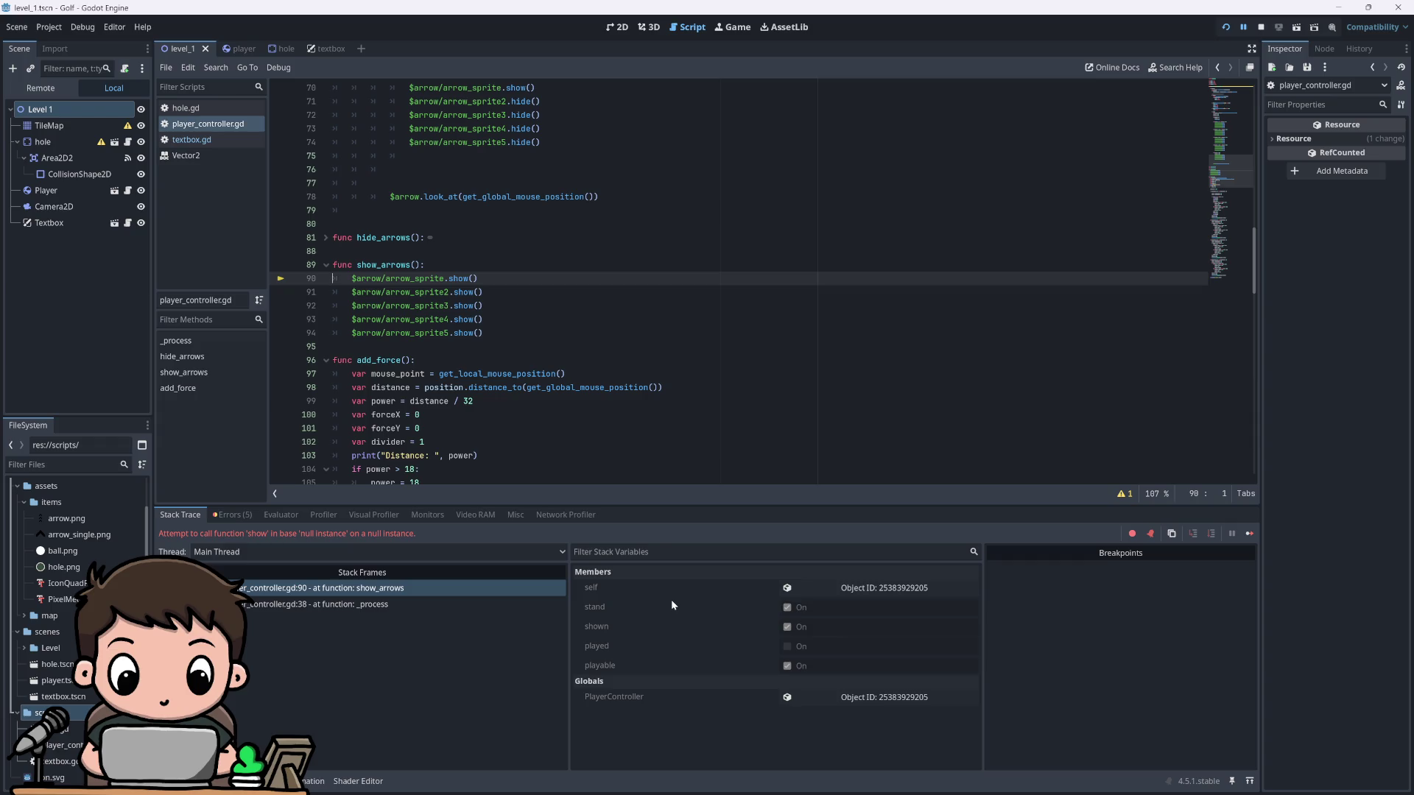
left_click(231, 516)
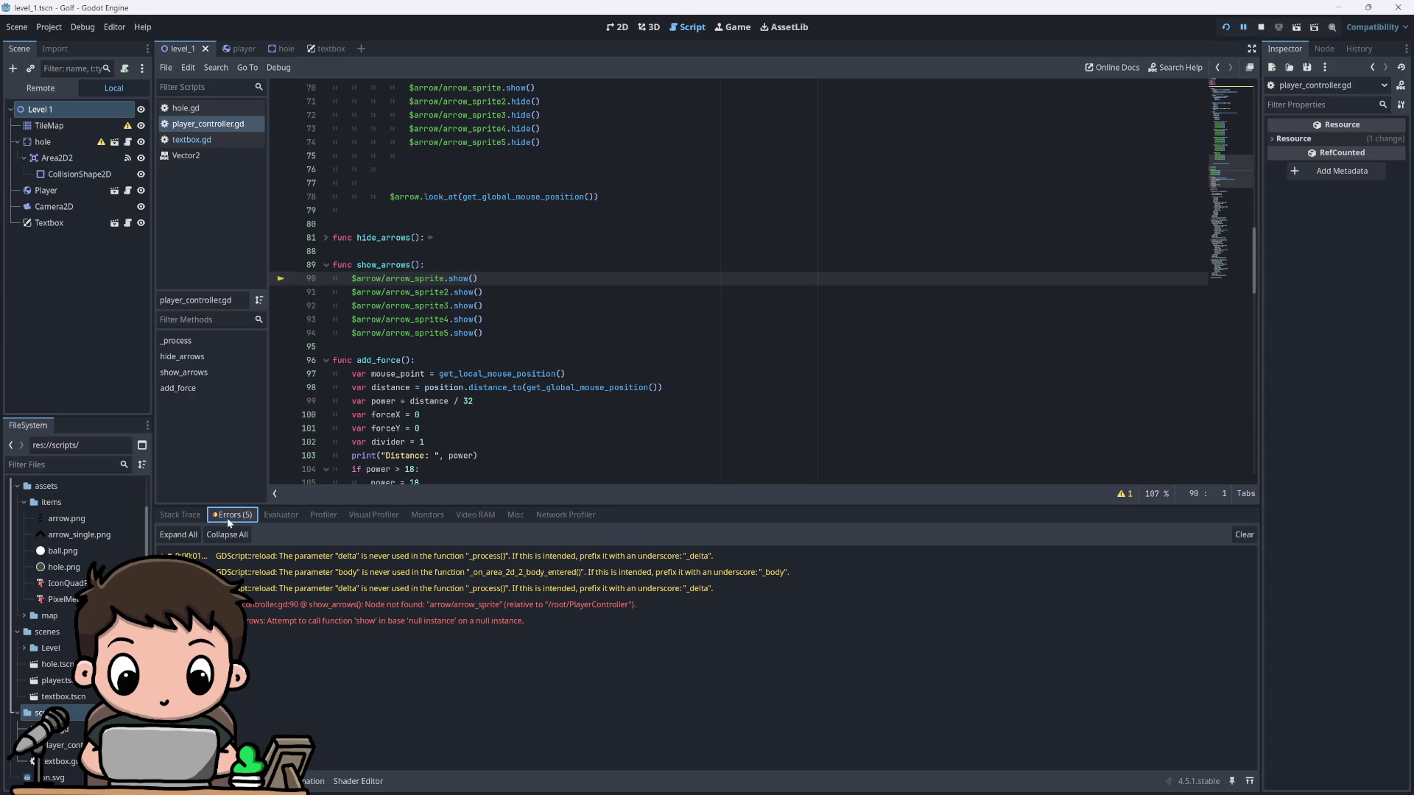
Step: In the player scene, expand arrow to list arrow_sprite–arrow_sprite5; trial-drop arrow_sprite's path into line 90, then delete it
left_click(239, 48)
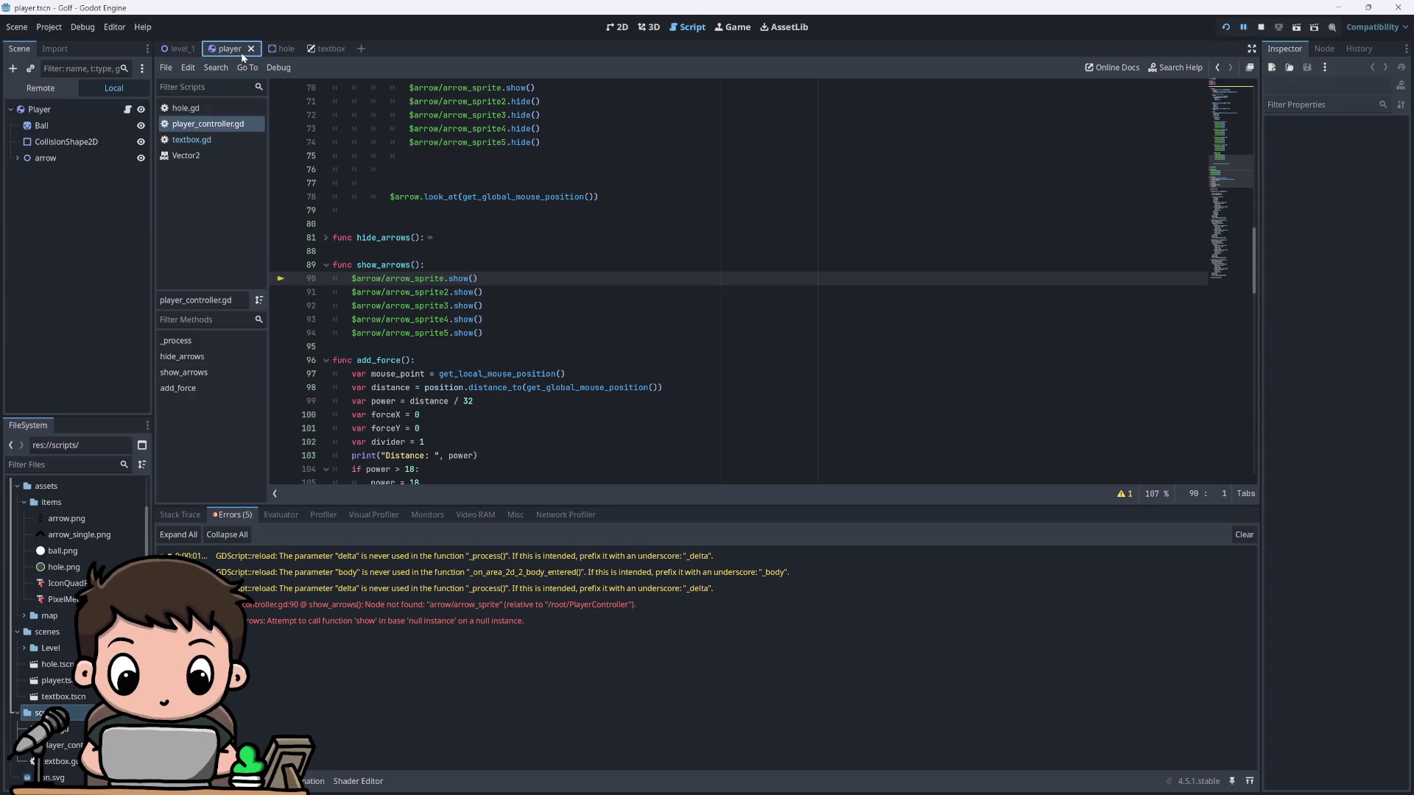
left_click(17, 157)
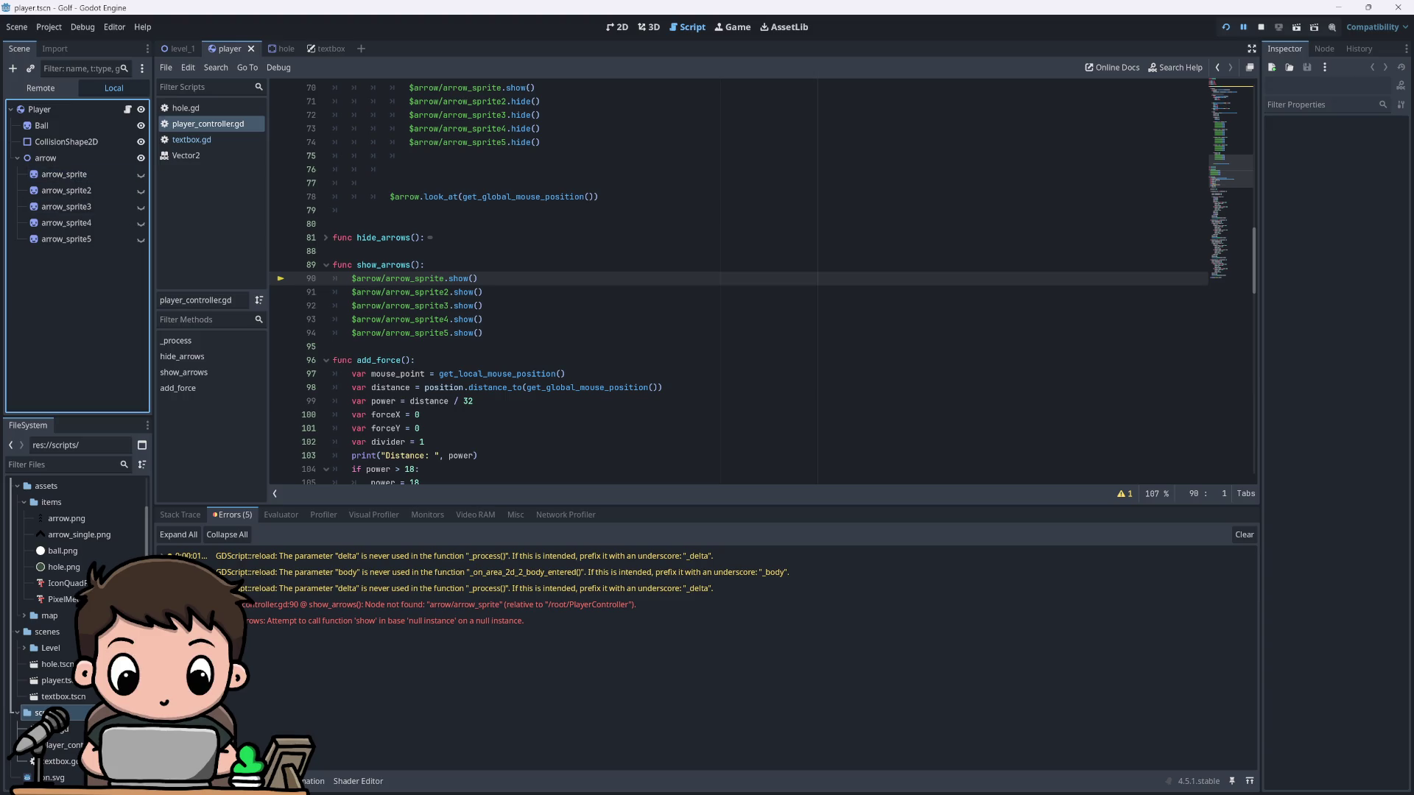
left_click(427, 264)
key("Return")
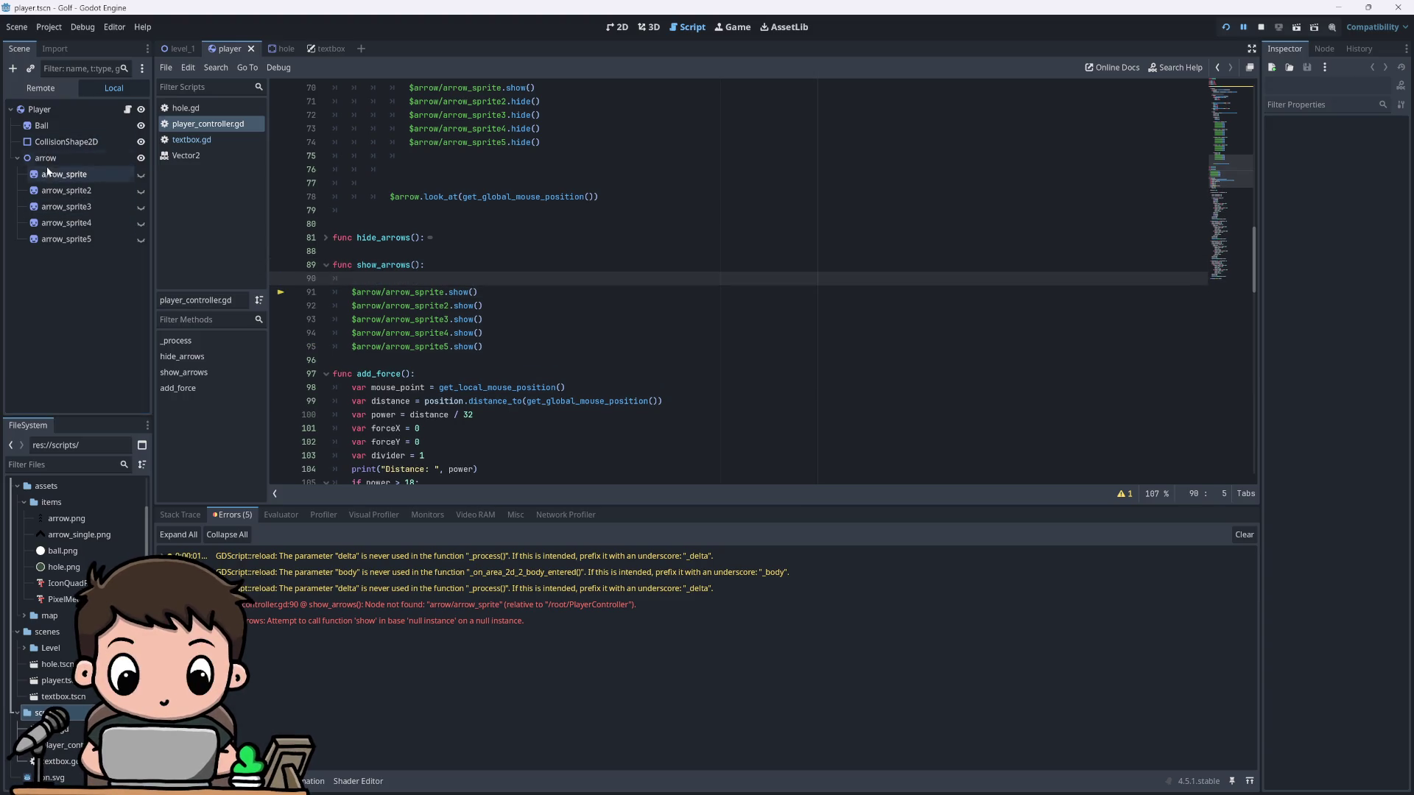
mouse_move(47, 171)
left_mouse_down()
mouse_move(317, 250)
mouse_move(362, 280)
left_mouse_up()
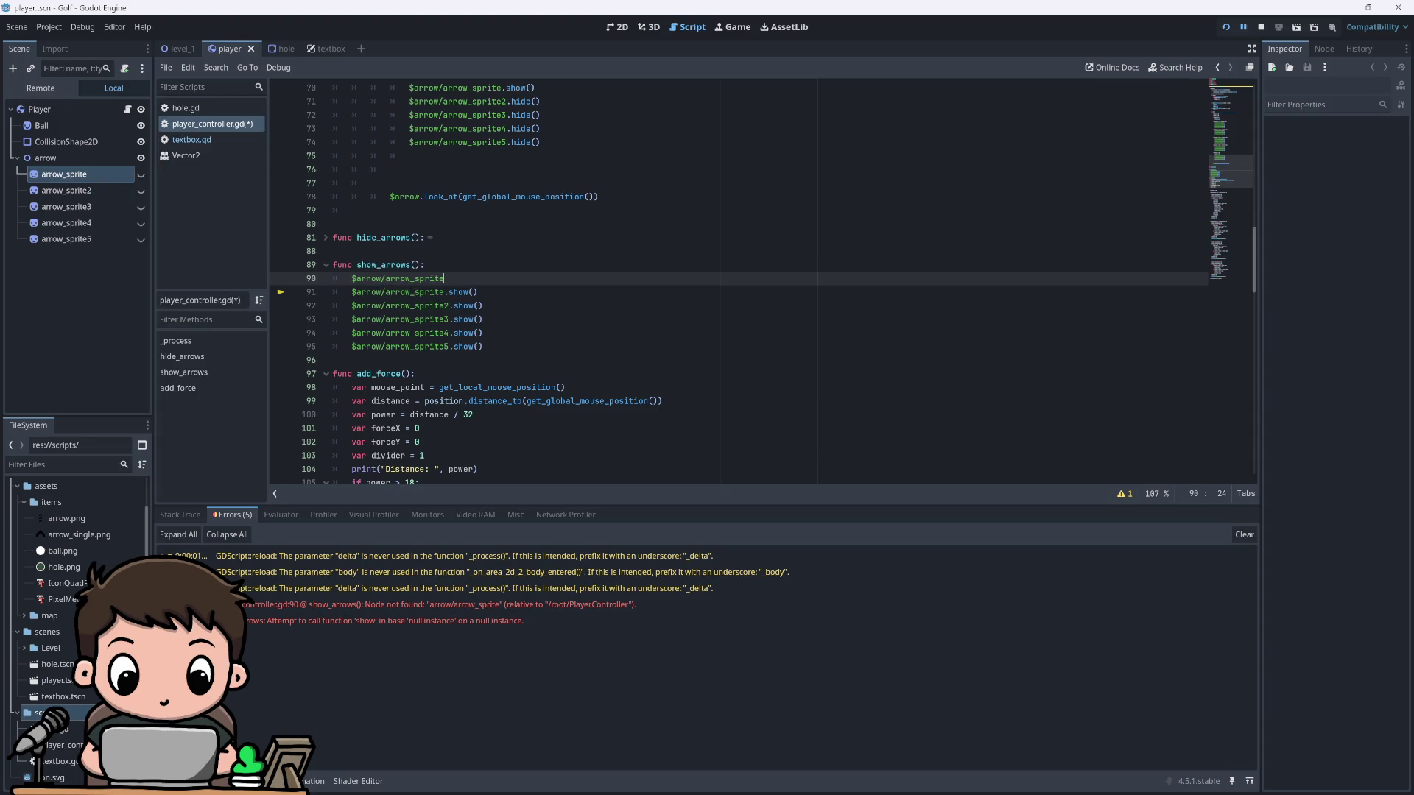
key("ctrl+shift+Left")
key("ctrl+shift+Left")
key("ctrl+shift+Left")
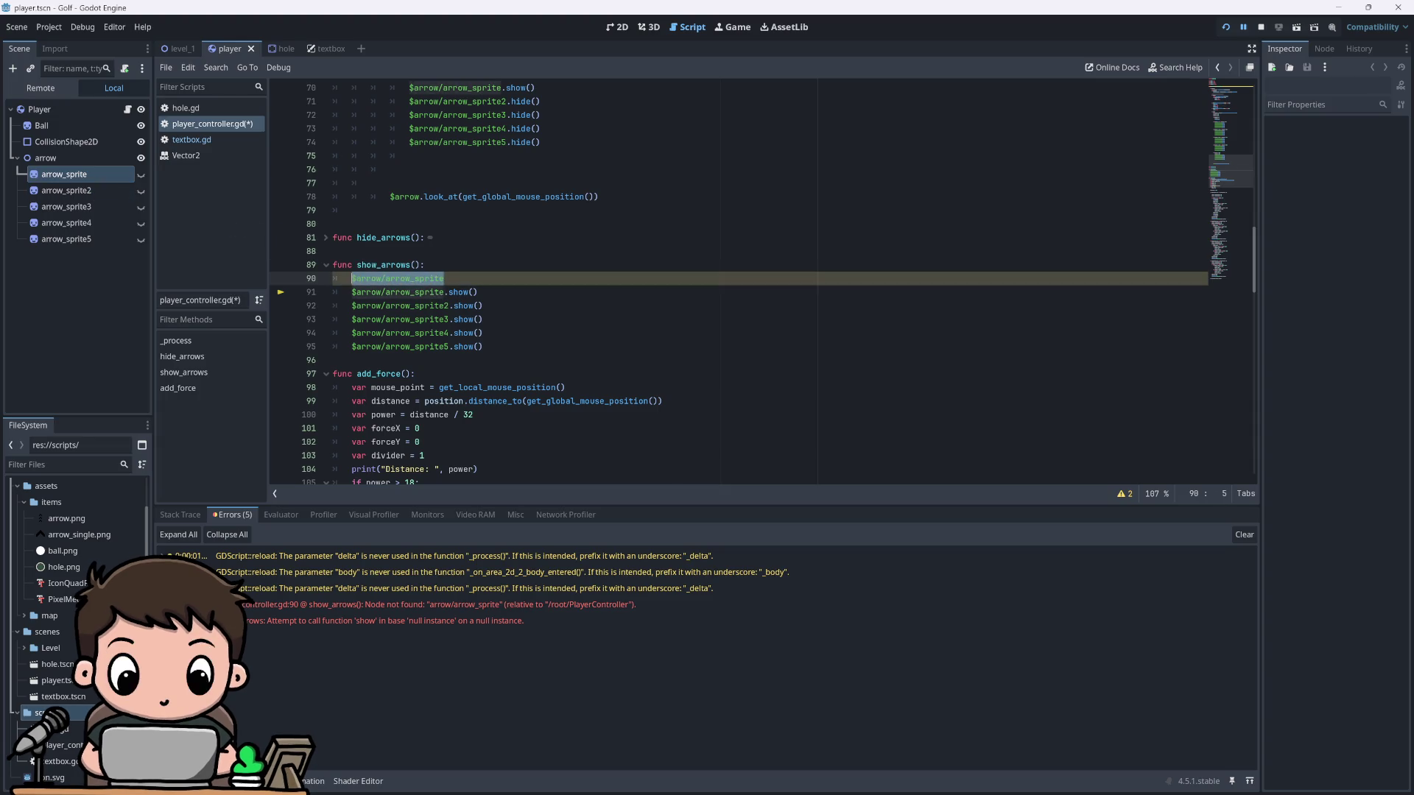
key("BackSpace")
key("BackSpace")
key("BackSpace")
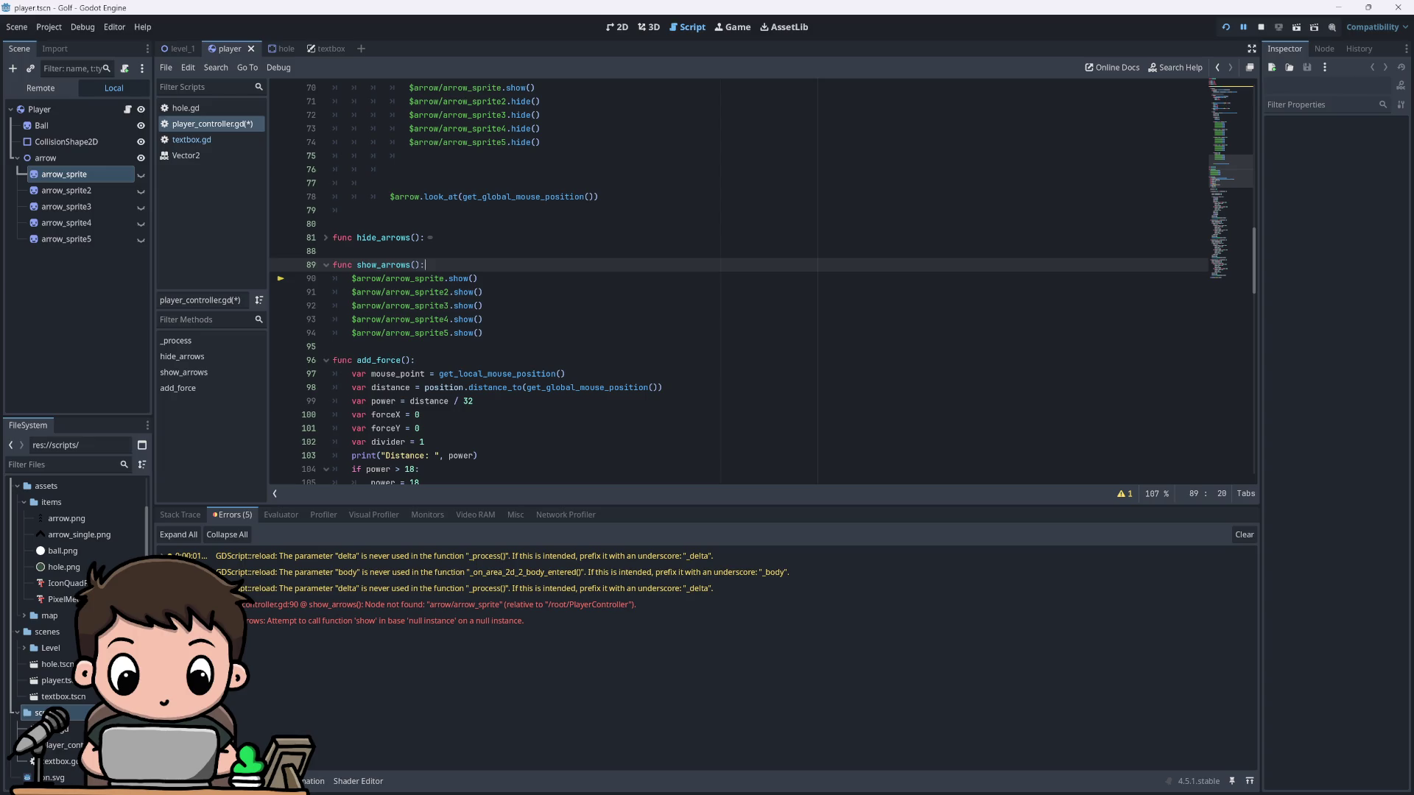
Step: Stop the running game and delete the 'if playable:' condition on line 10
left_click(1260, 27)
scroll(736, 280, "up", 15)
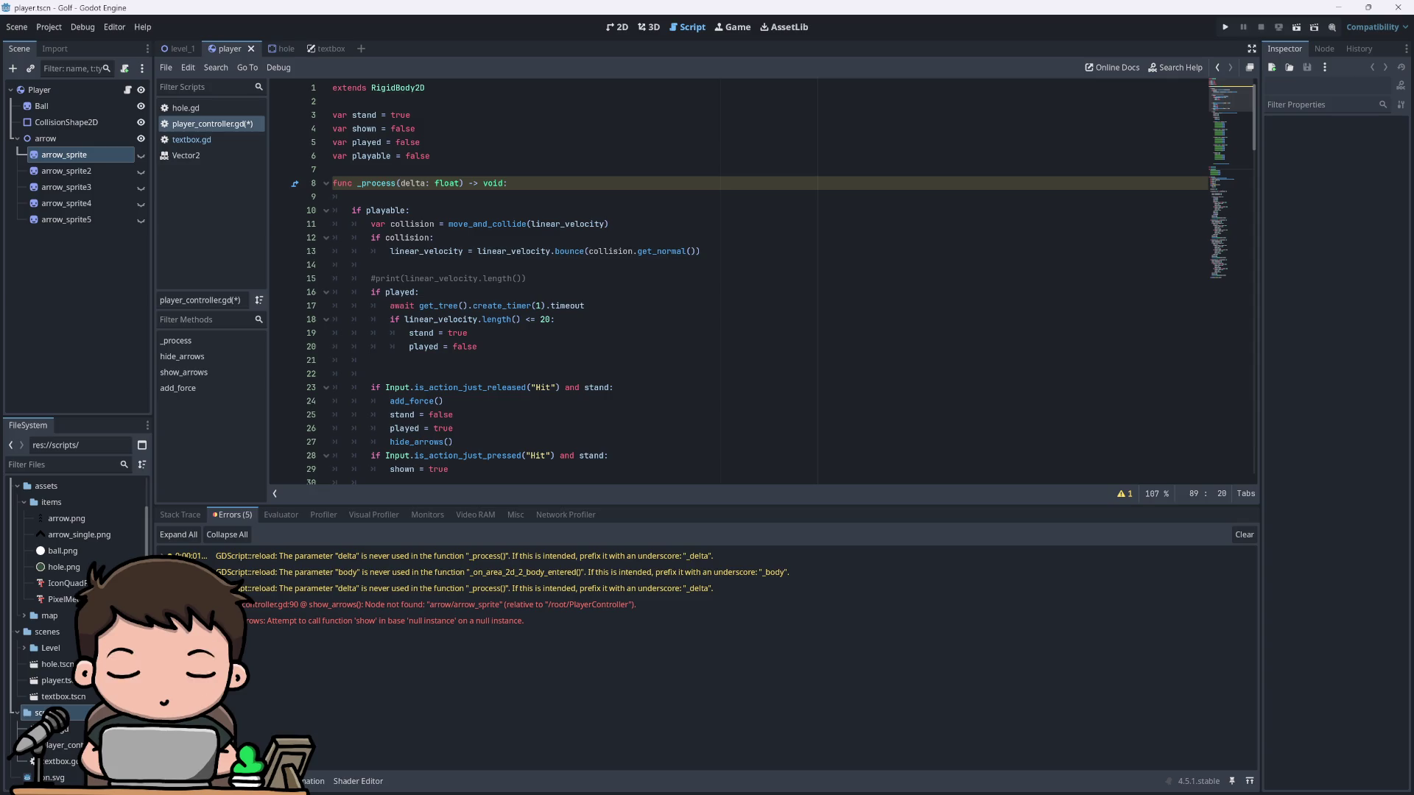
left_click_drag(352, 210, 410, 210)
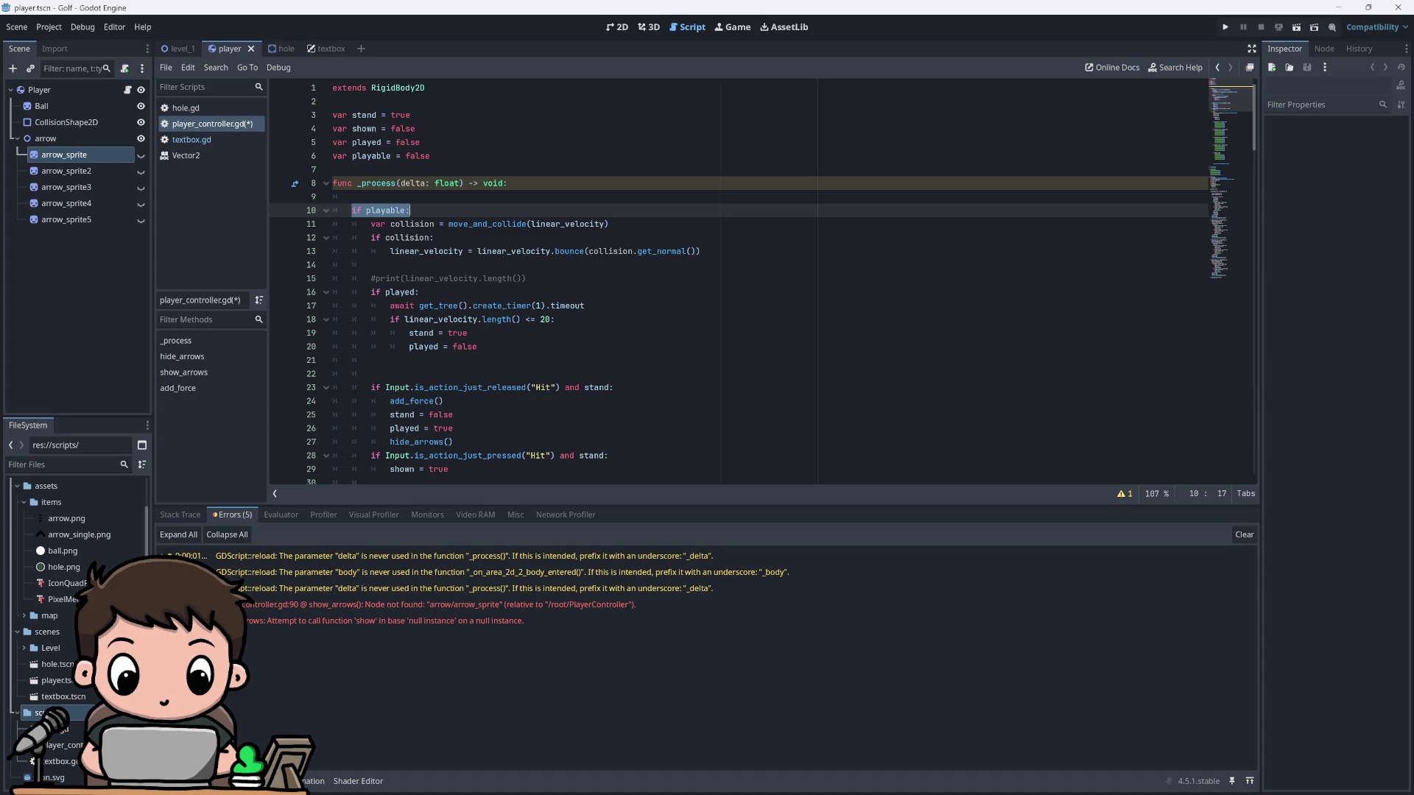
key("BackSpace")
left_click_drag(352, 223, 370, 237)
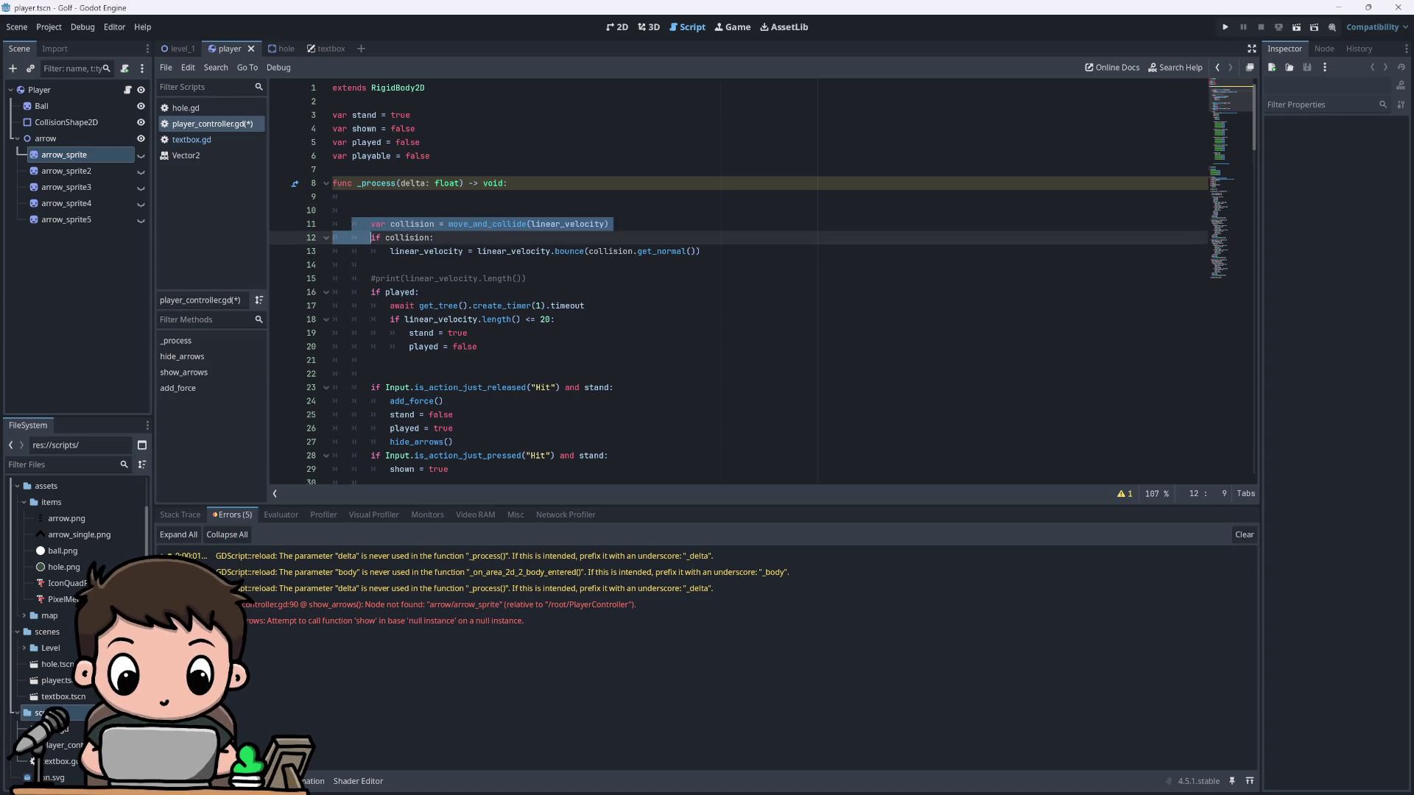
key("Up")
scroll(663, 280, "down", 15)
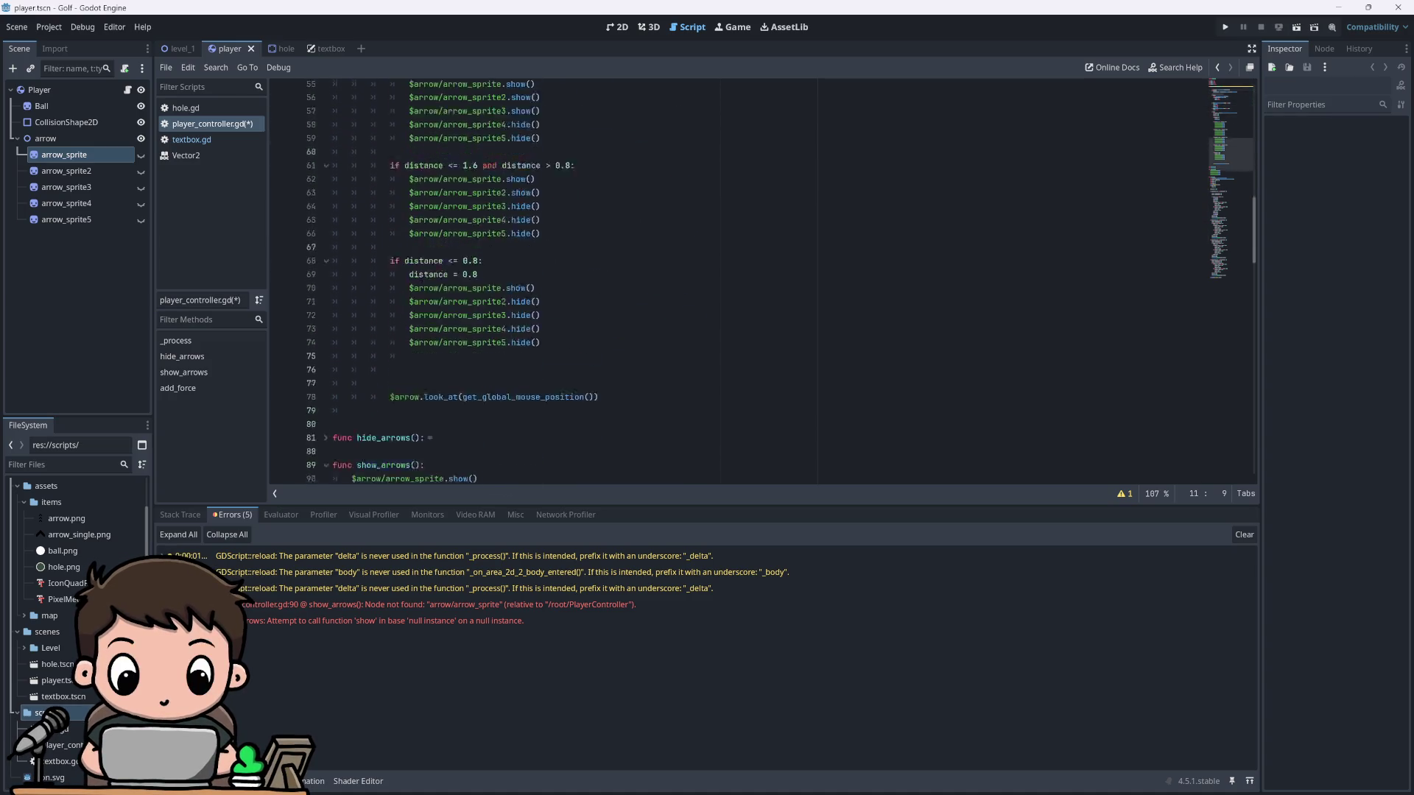
scroll(662, 280, "up", 15)
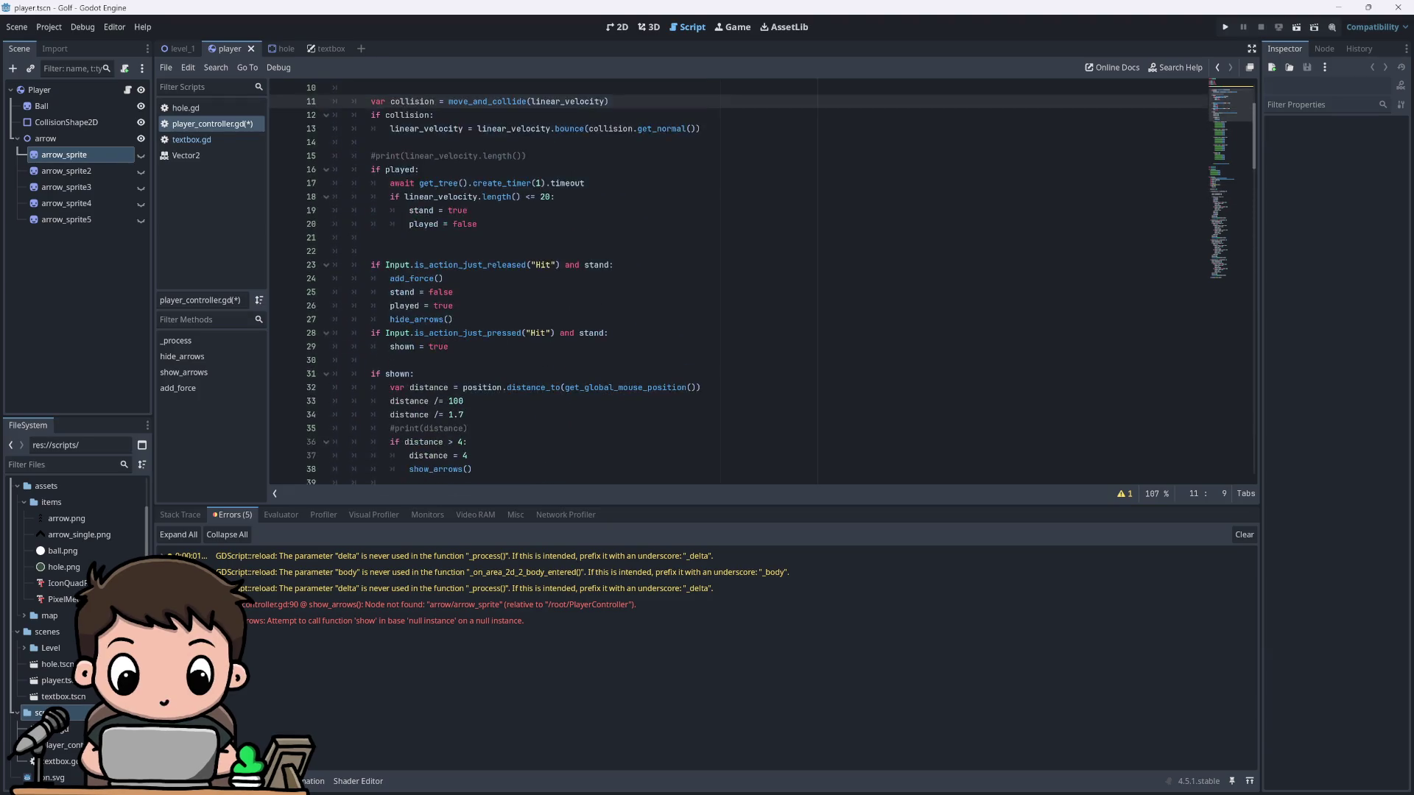
scroll(737, 280, "up", 3)
Step: Run the game without the check, stop it, then retype 'if playable:' on line 10
left_click(1225, 27)
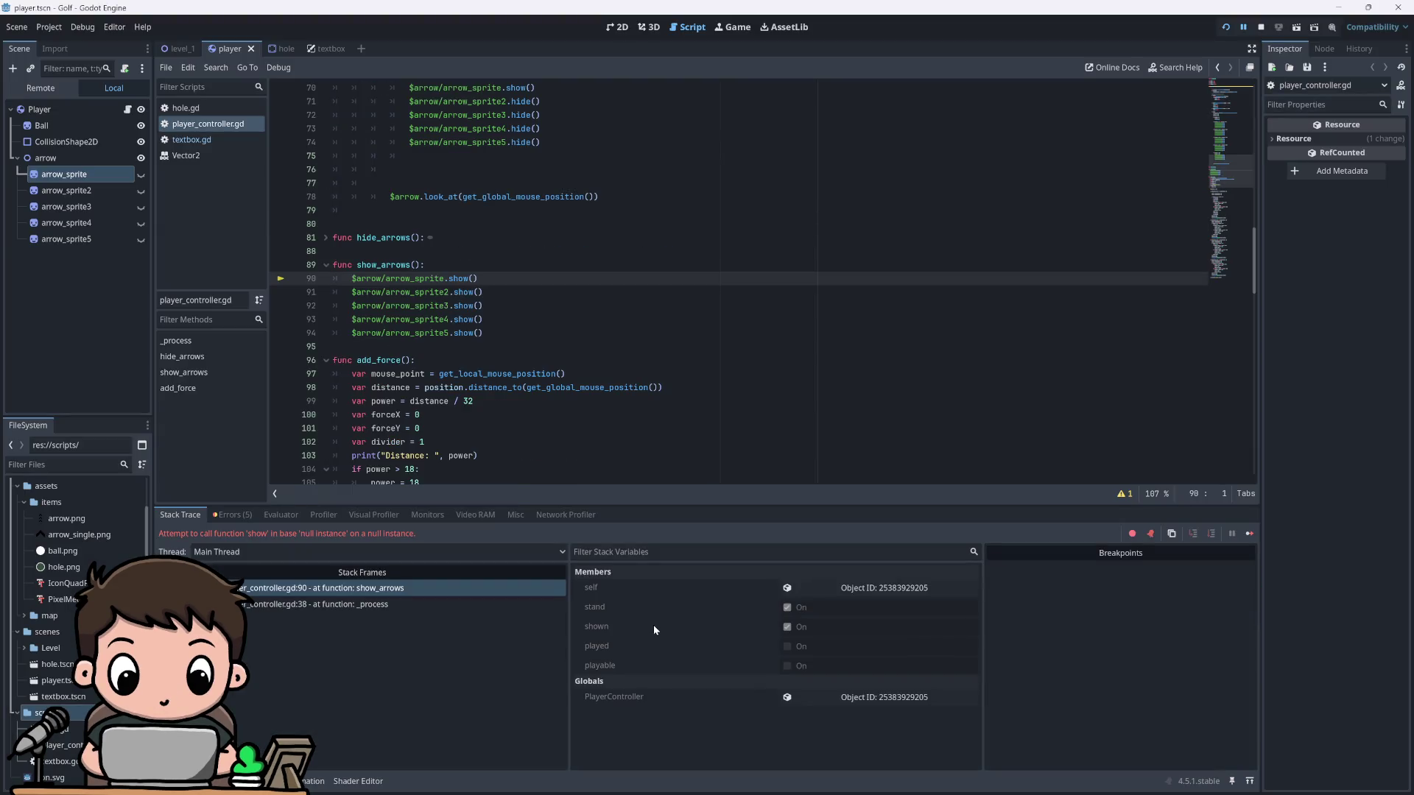
left_click(1260, 26)
scroll(736, 280, "up", 15)
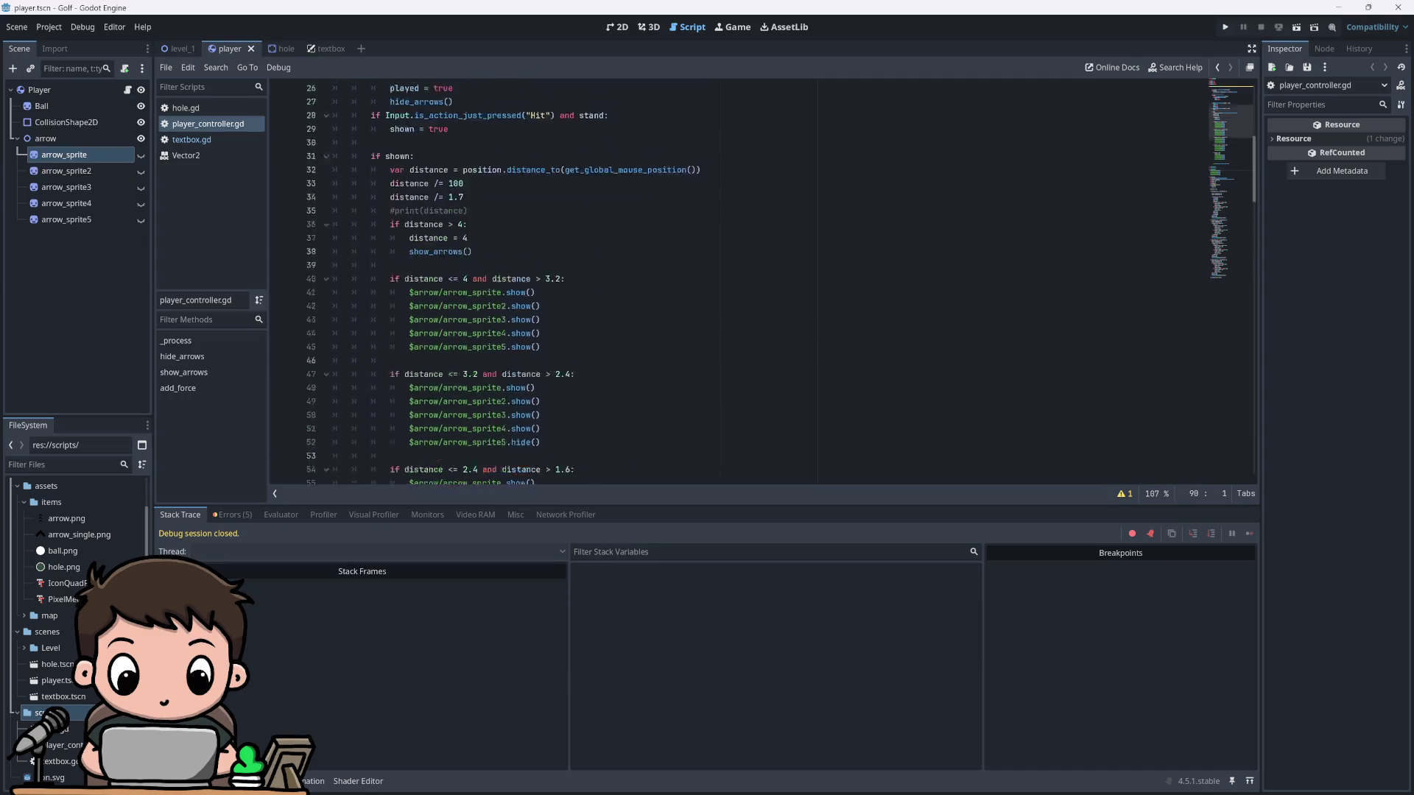
left_click(352, 210)
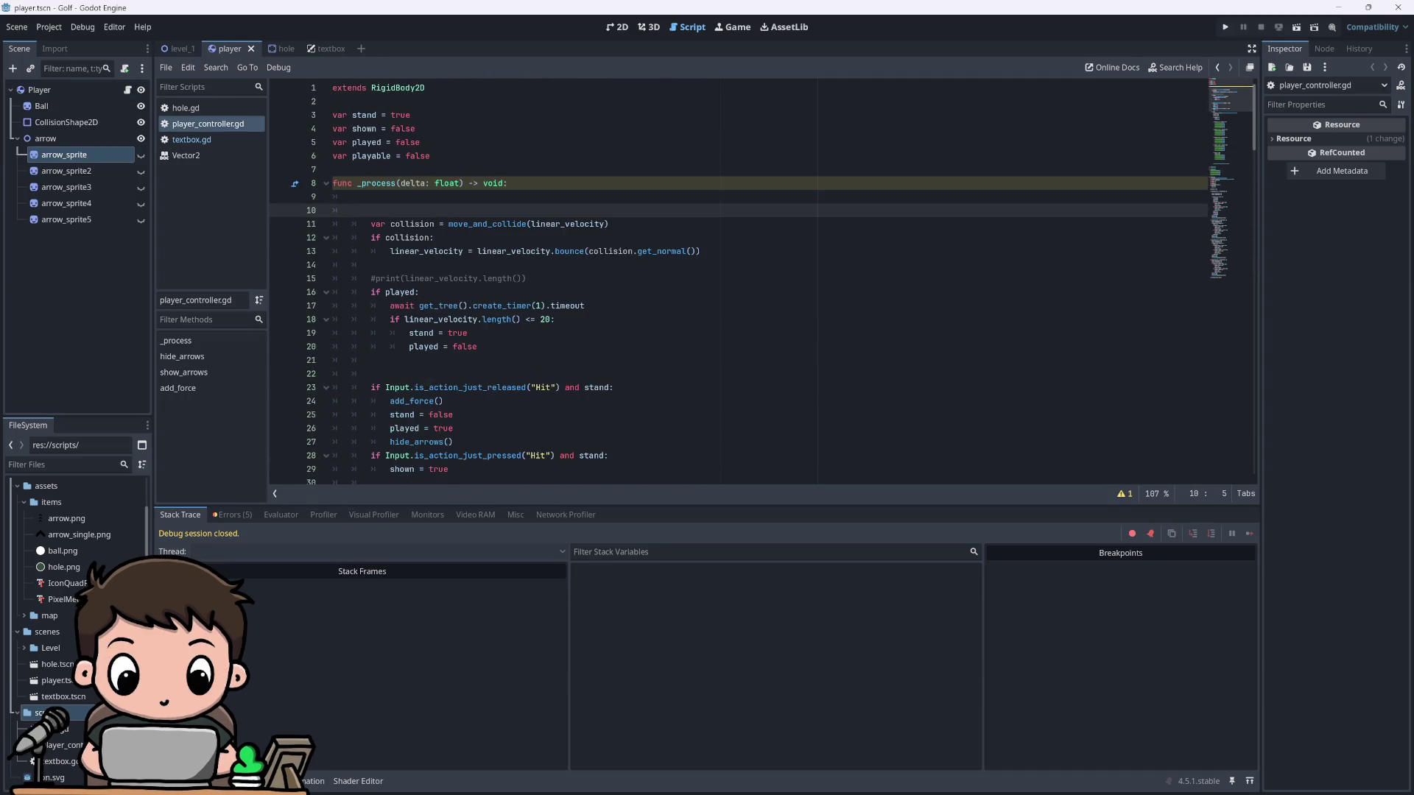
type("if playable")
type(":")
scroll(736, 280, "down", 15)
Step: Jump from the 'Node not found: arrow/arrow_sprite' error to line 90, then switch to level_1
scroll(320, 457, "down", 8)
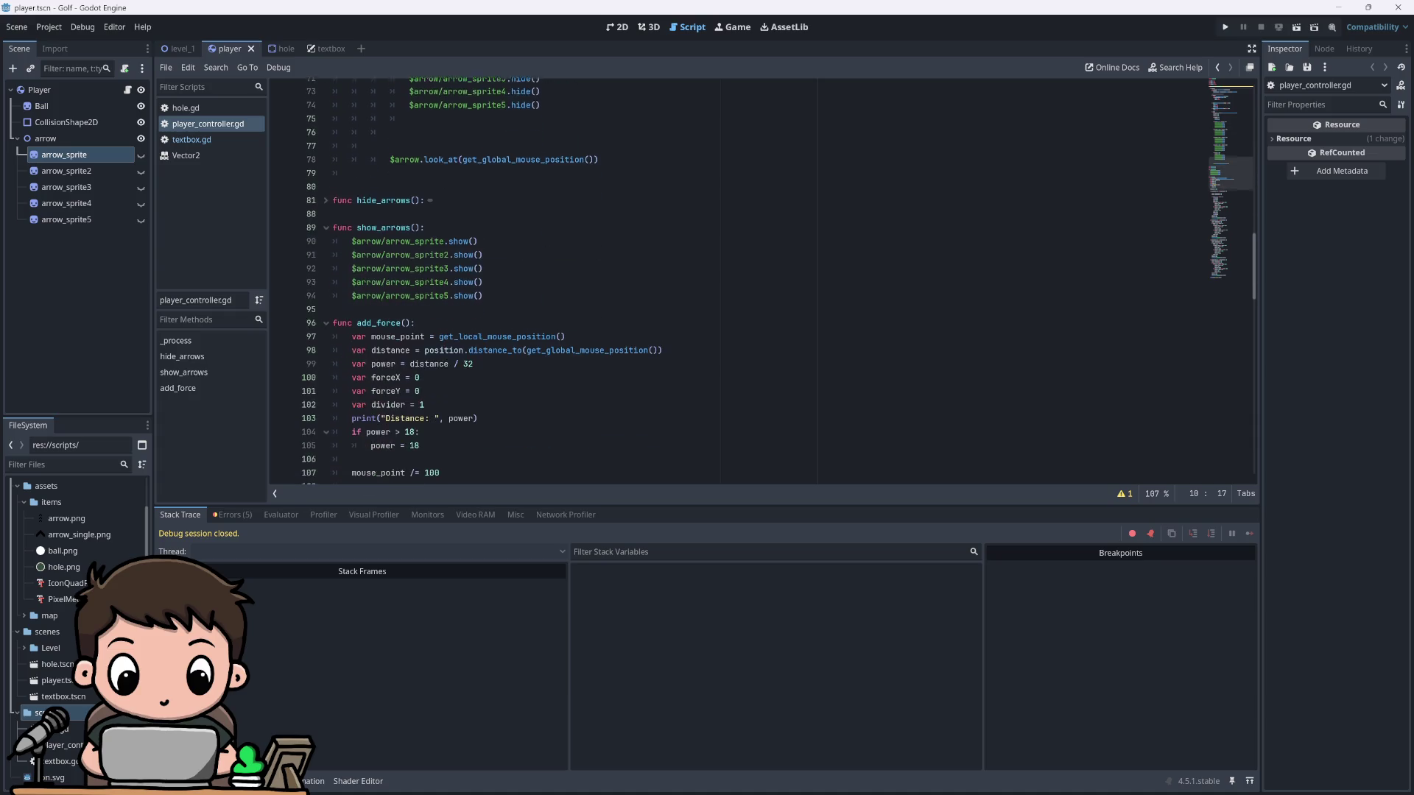
left_click(245, 514)
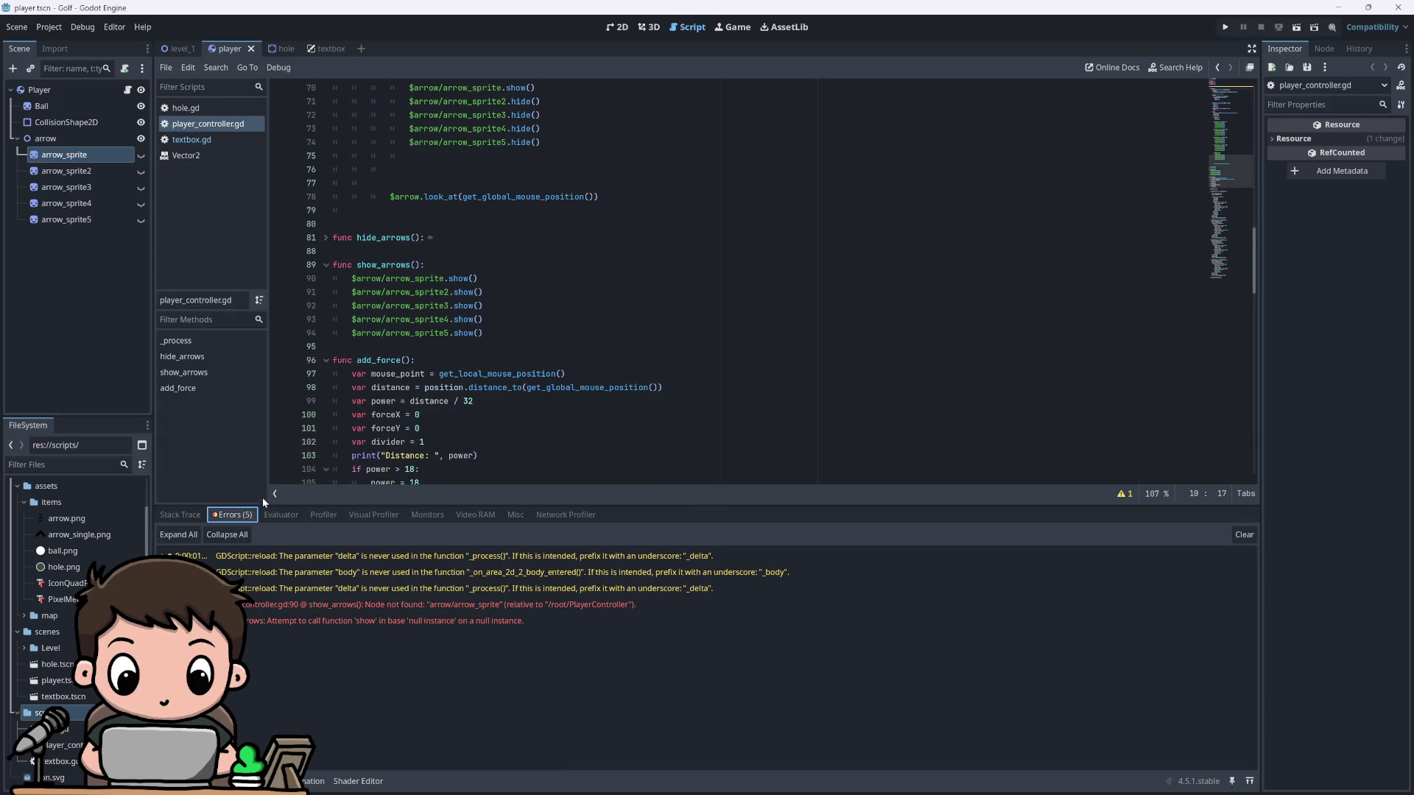
mouse_move(306, 625)
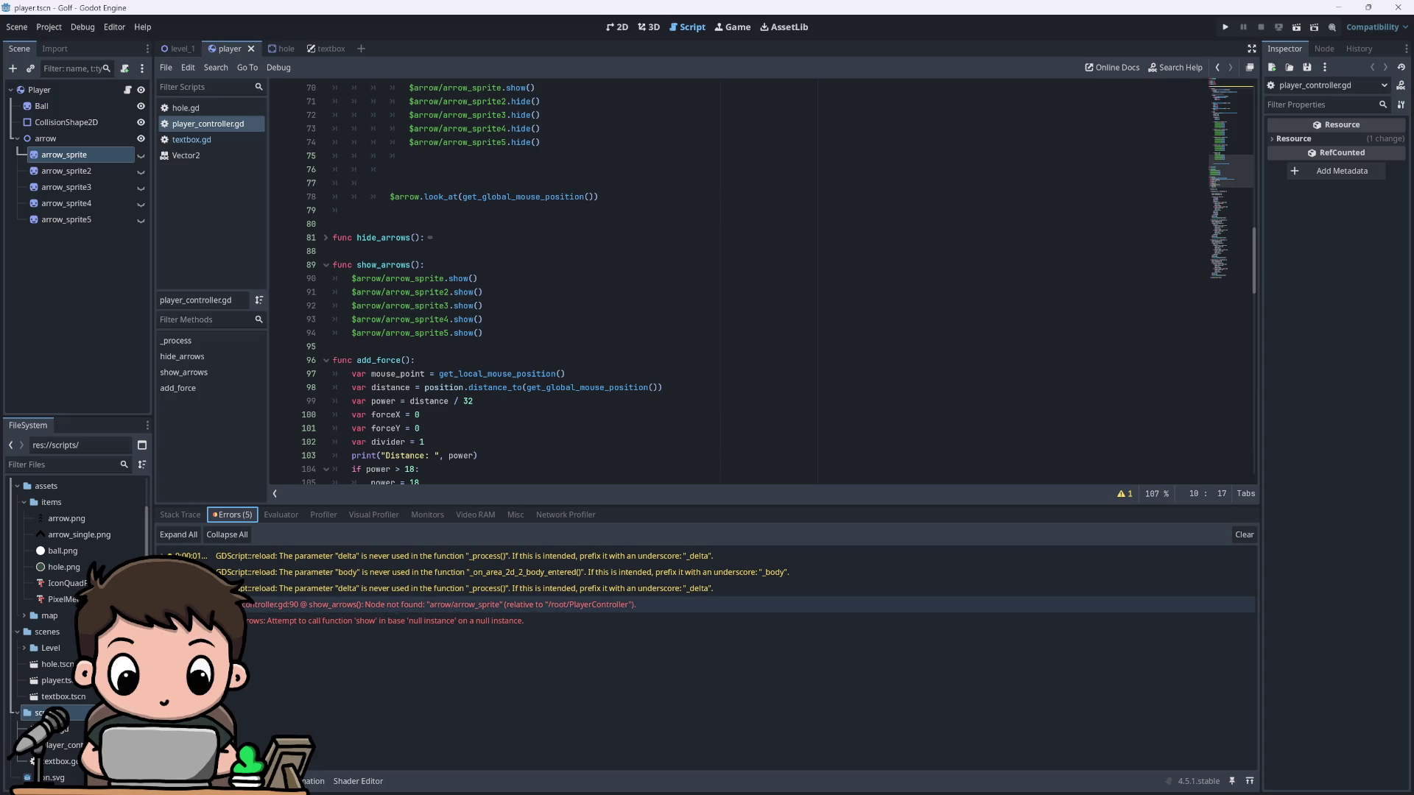
left_click(368, 604)
left_click(377, 672)
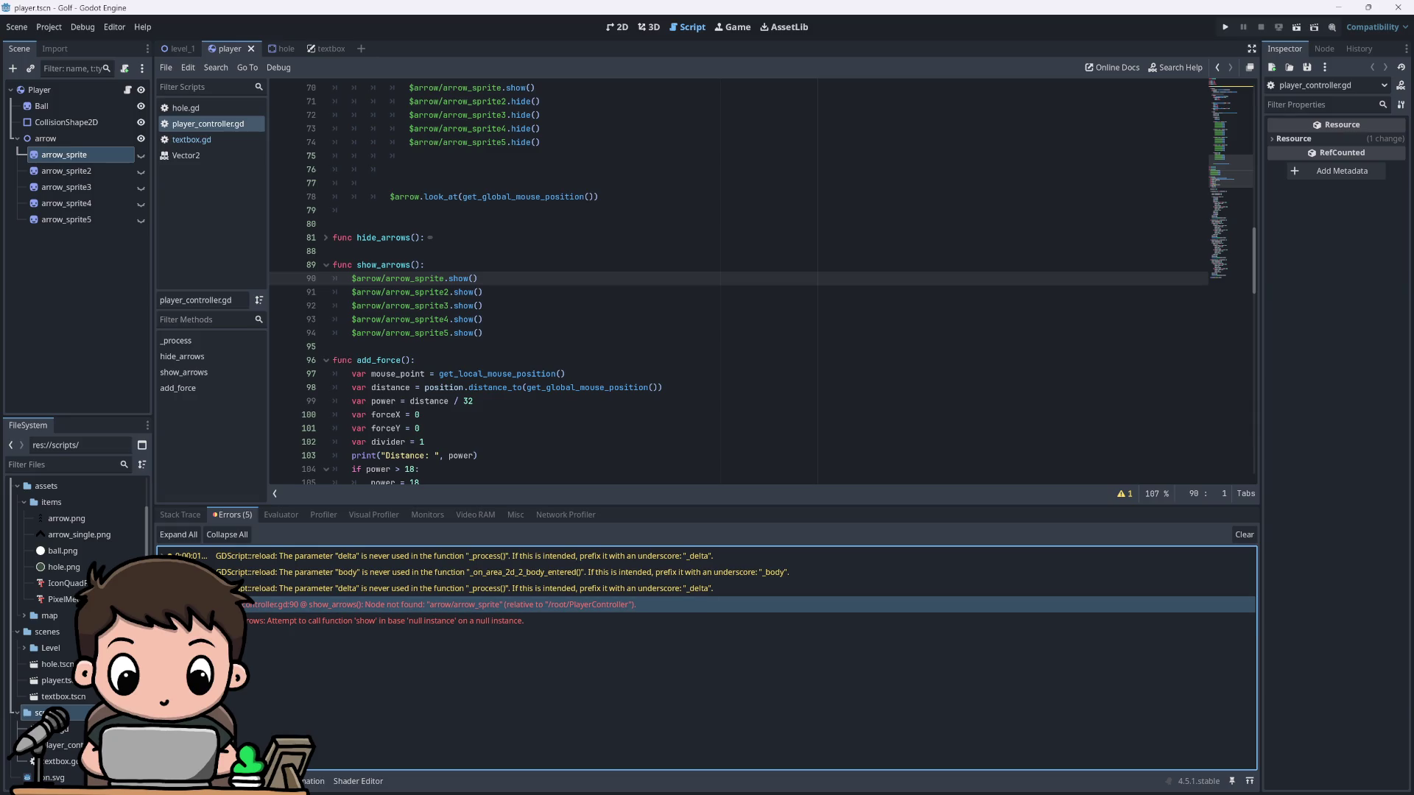
left_click(179, 49)
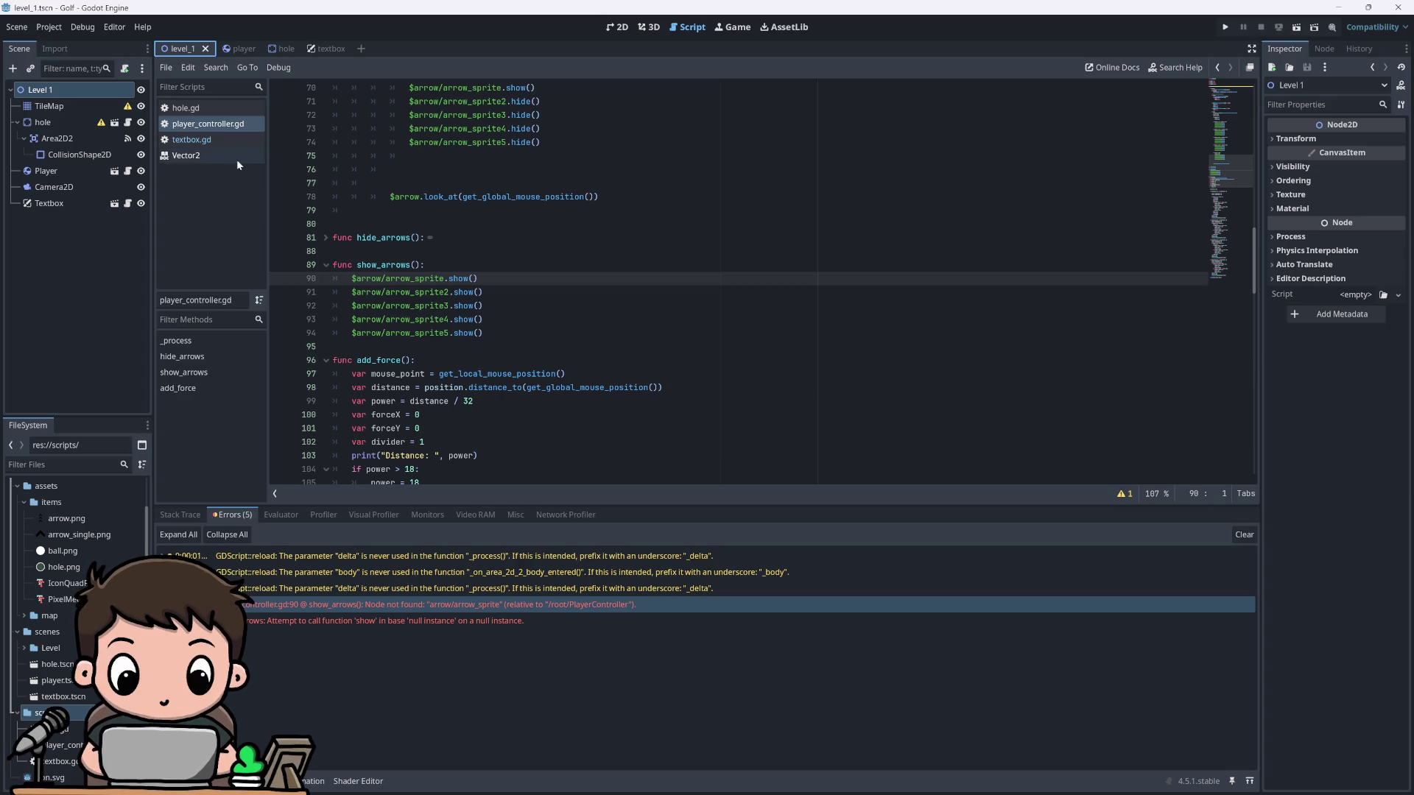
Step: Return to the player scene and read through the textbox.gd script
left_click(235, 50)
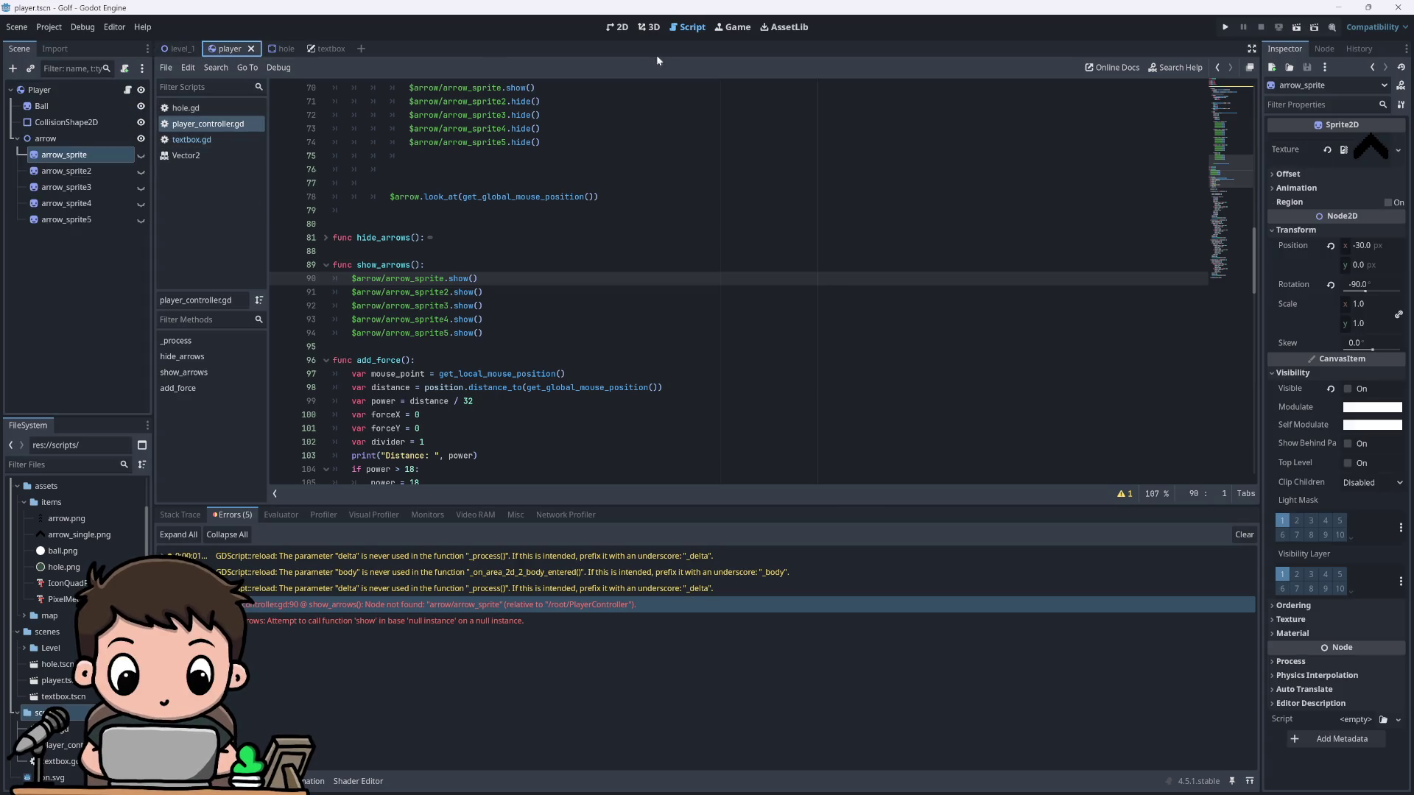
left_click(213, 140)
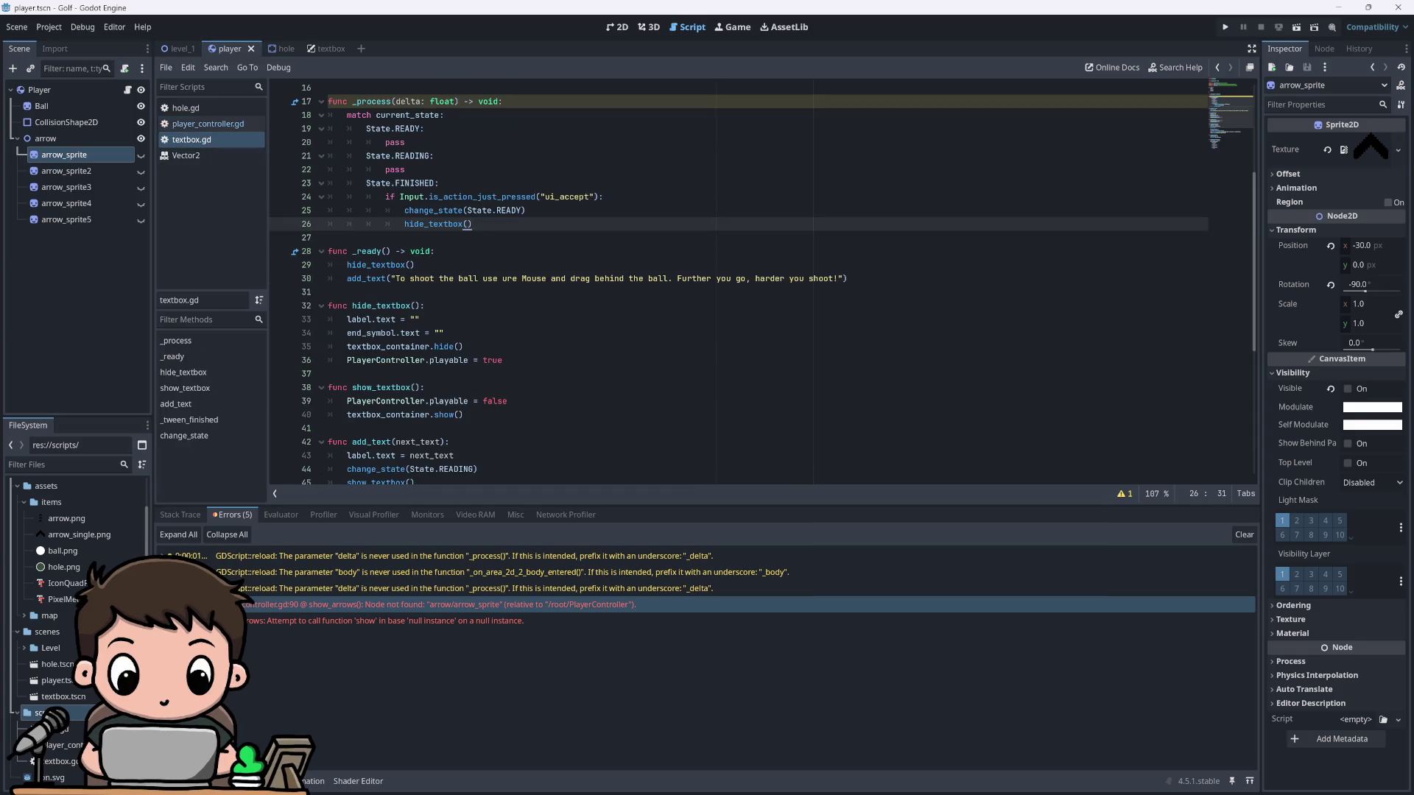
scroll(736, 284, "up", 5)
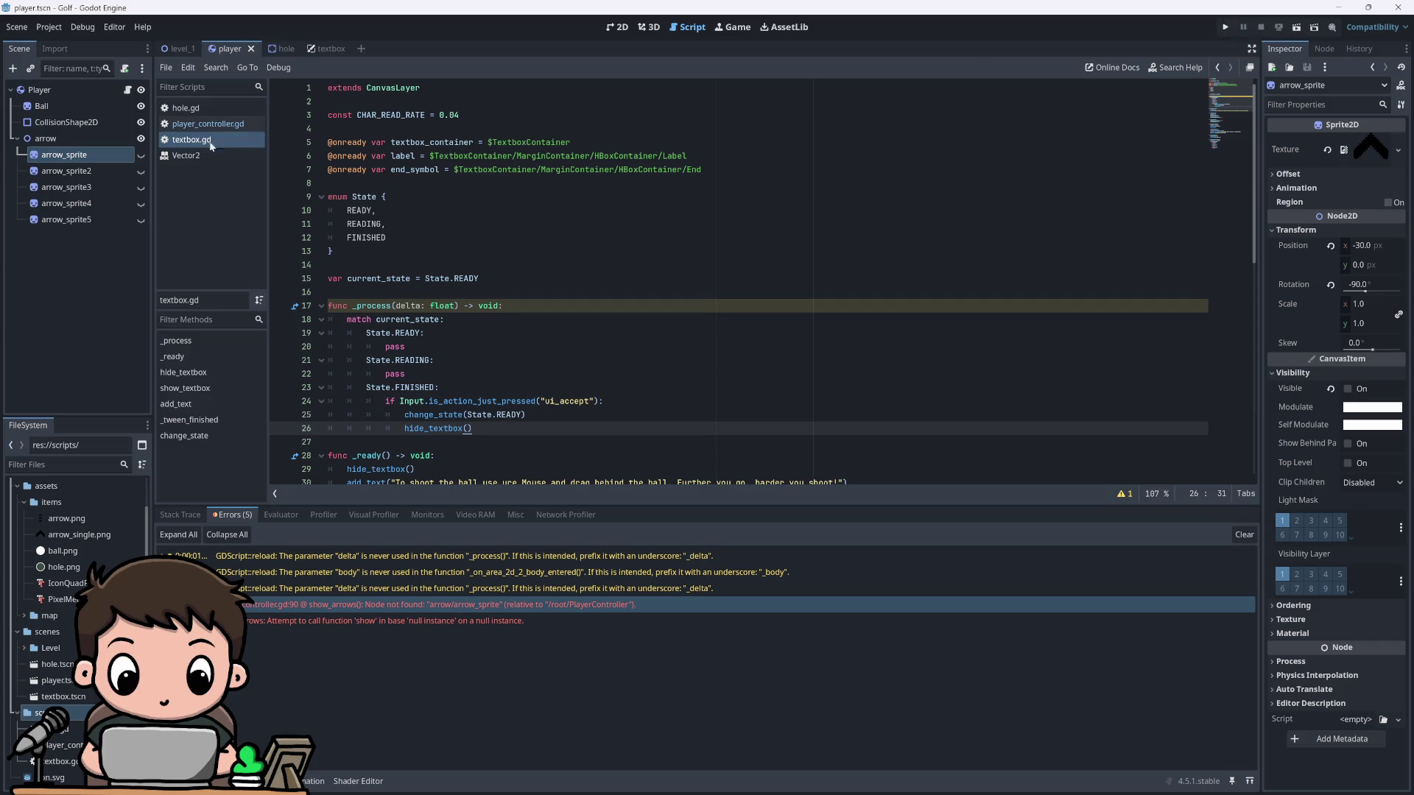
Step: In player_controller.gd, inspect the $arrow.look_at call on line 78 and the arrow show() lines 90–94
left_click(191, 125)
scroll(736, 287, "down", 2)
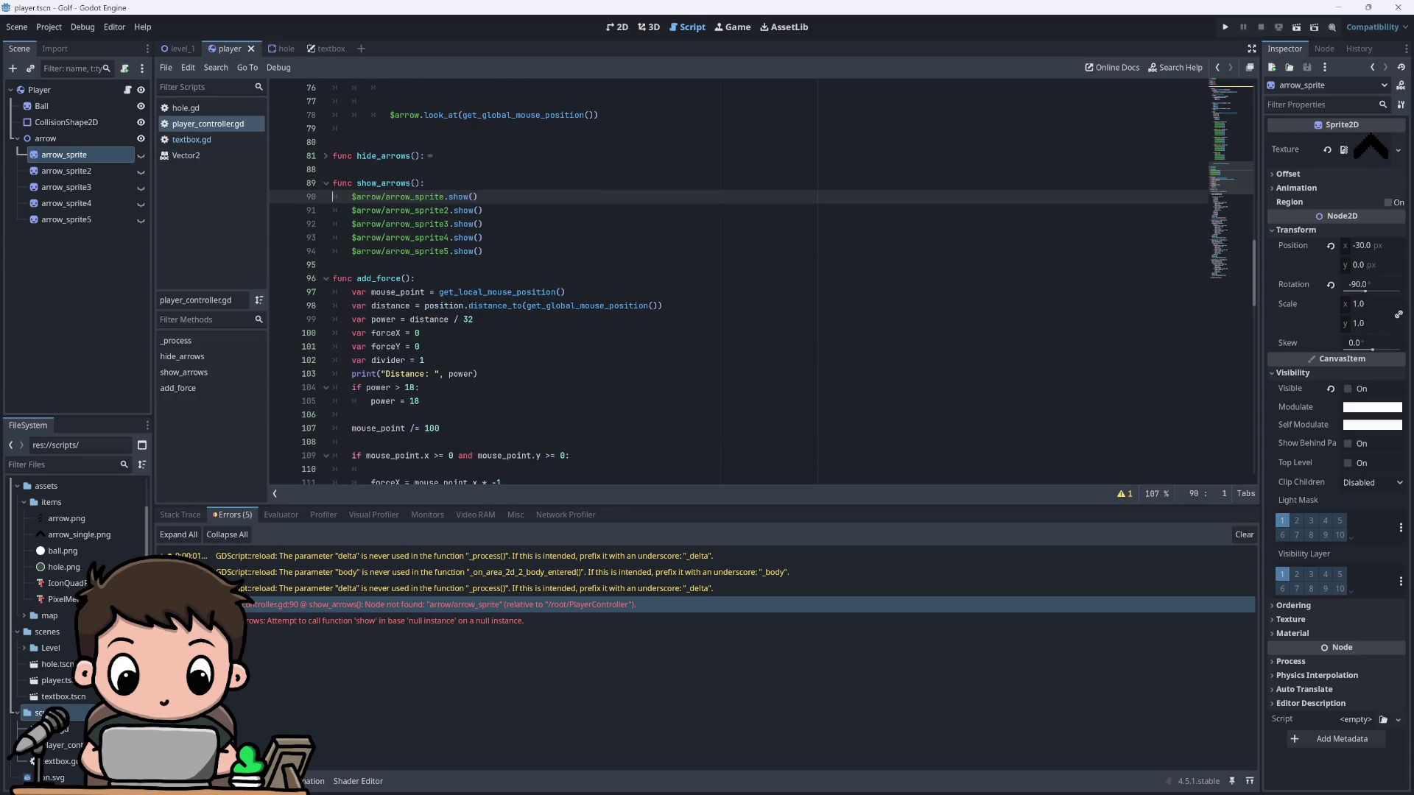
scroll(736, 287, "up", 4)
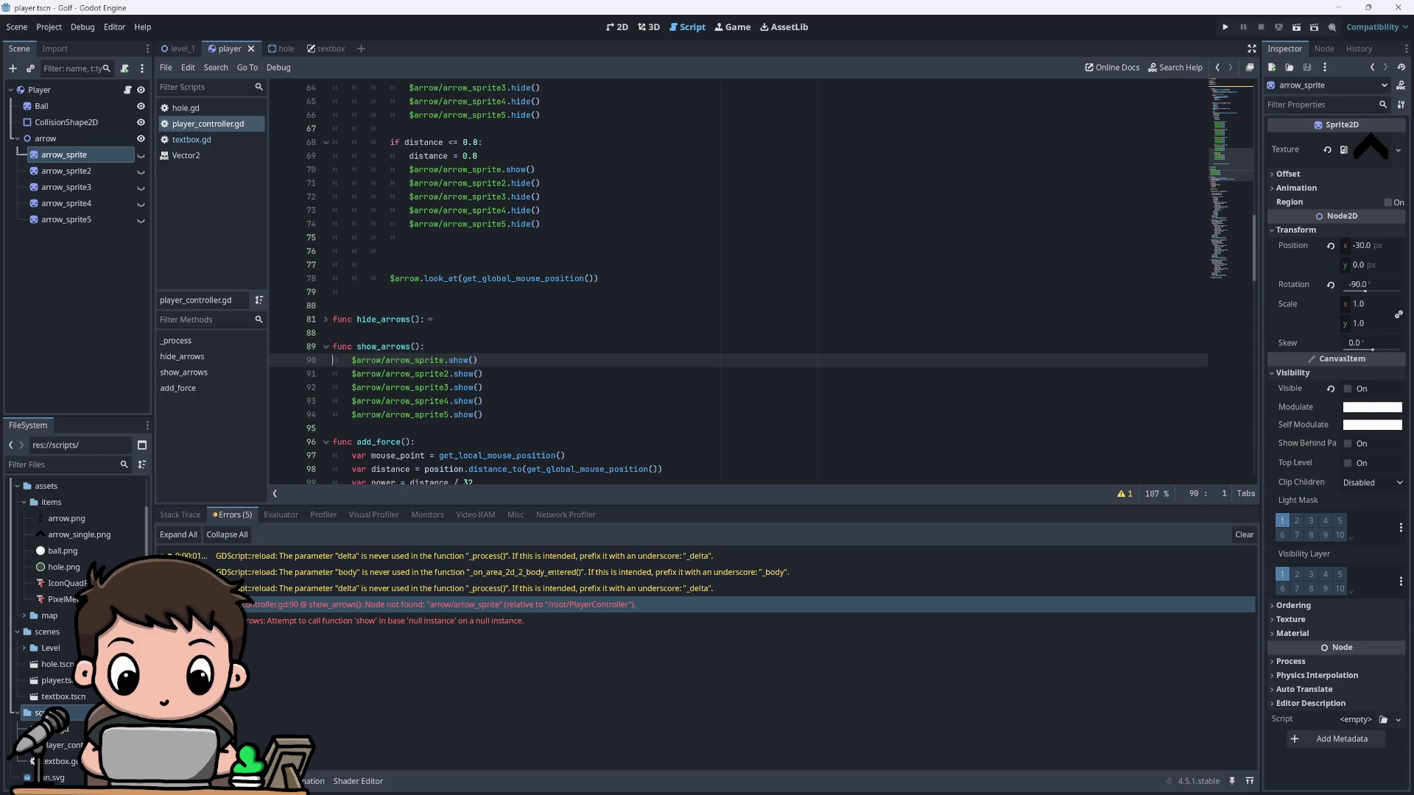
left_click(390, 278)
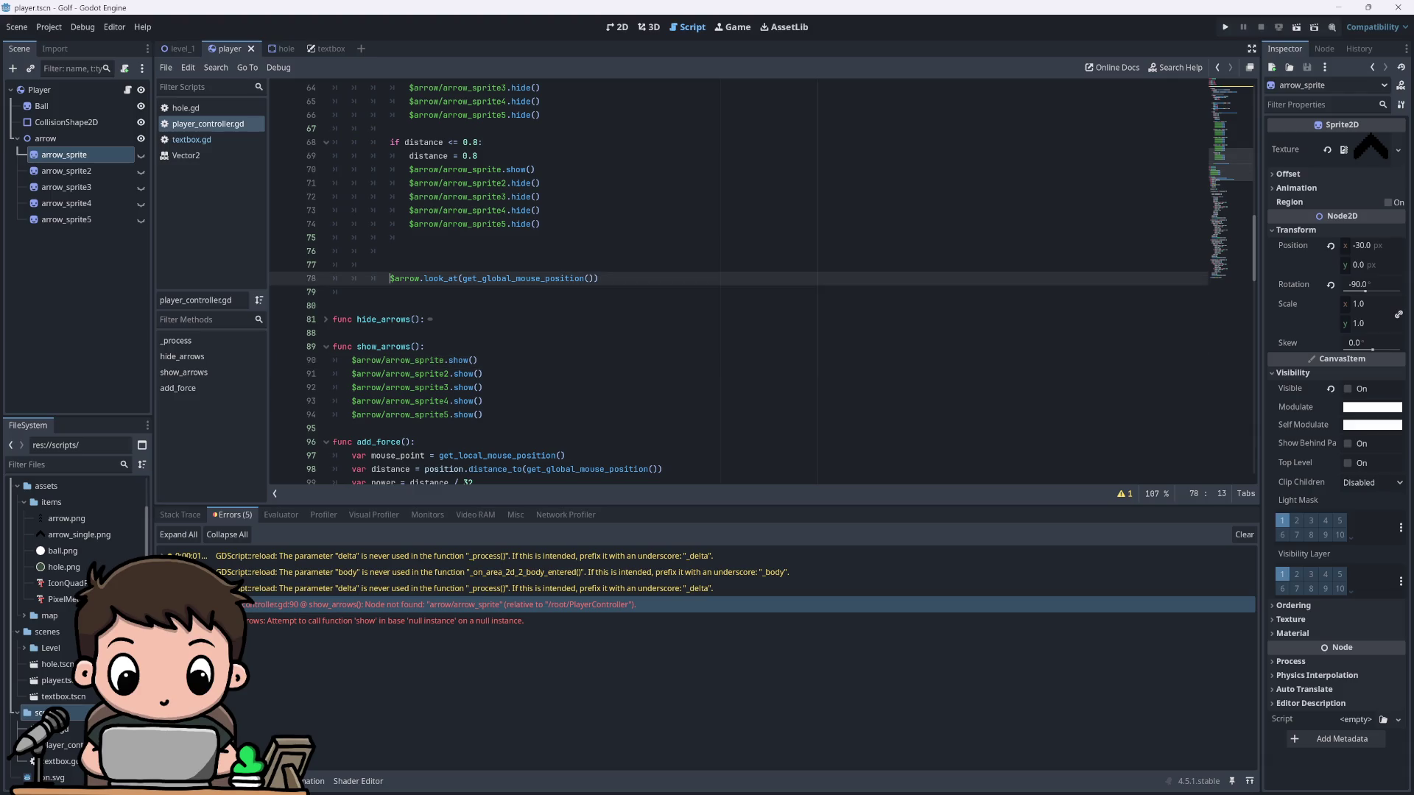
key("shift+Right")
key("shift+Right")
key("shift+Right")
key("shift+Left")
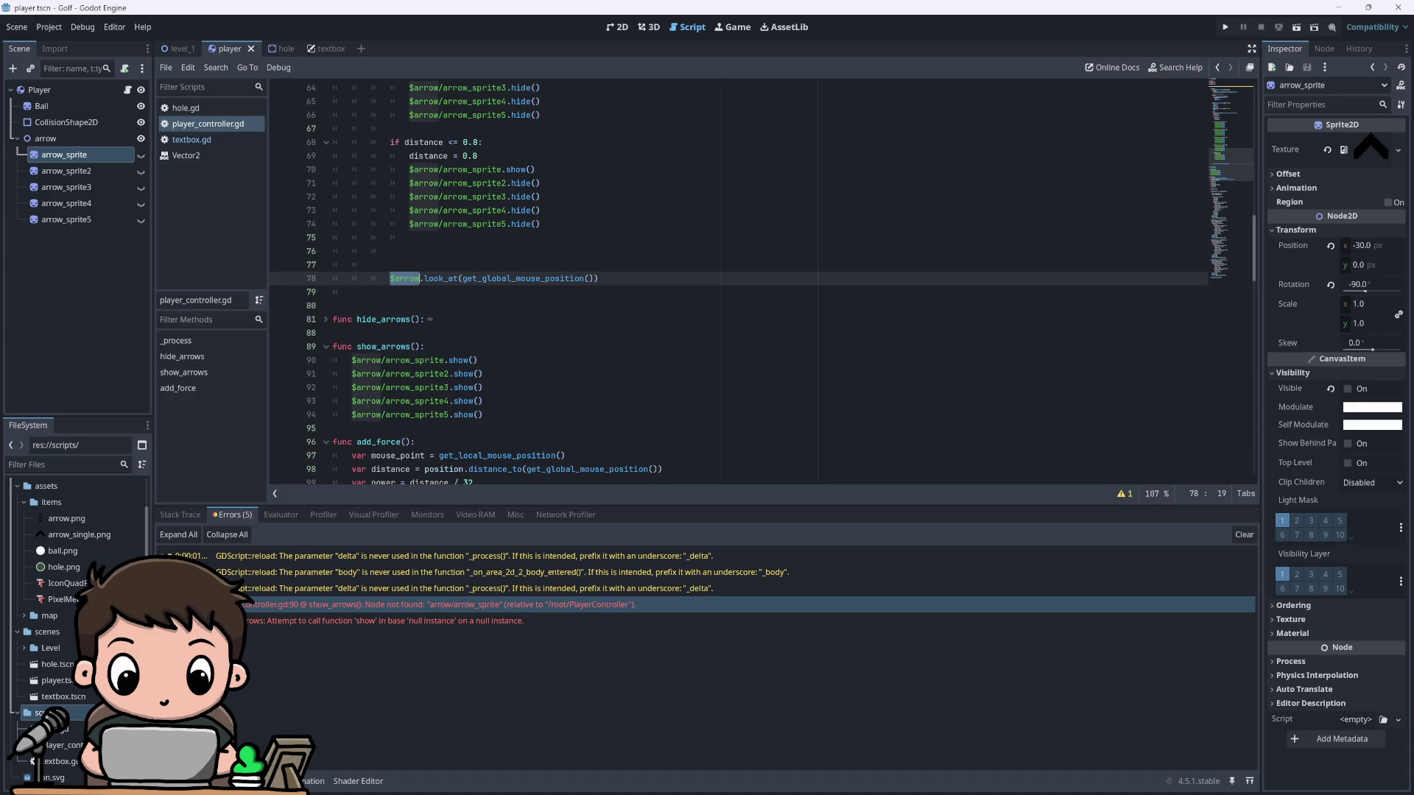
left_click(371, 265)
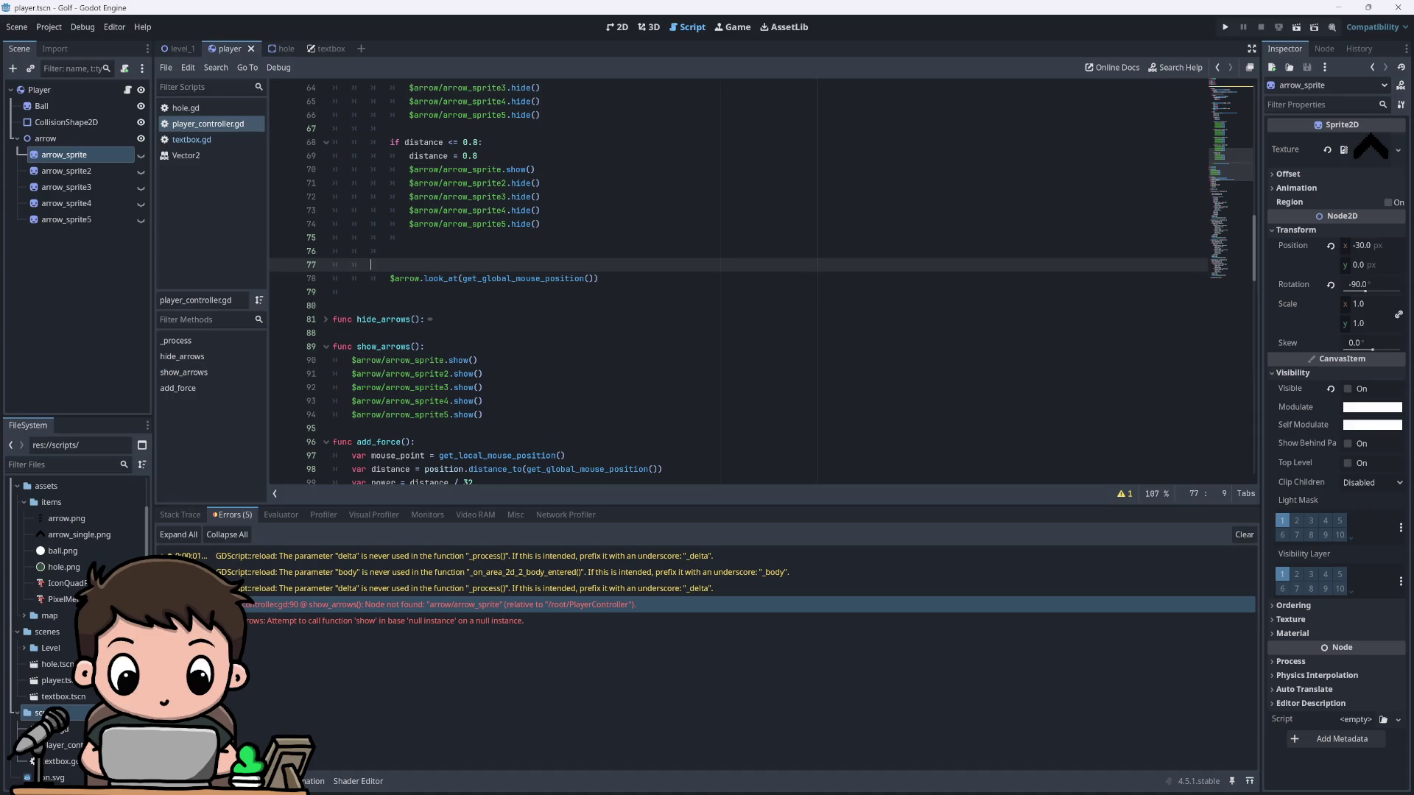
left_click(600, 278)
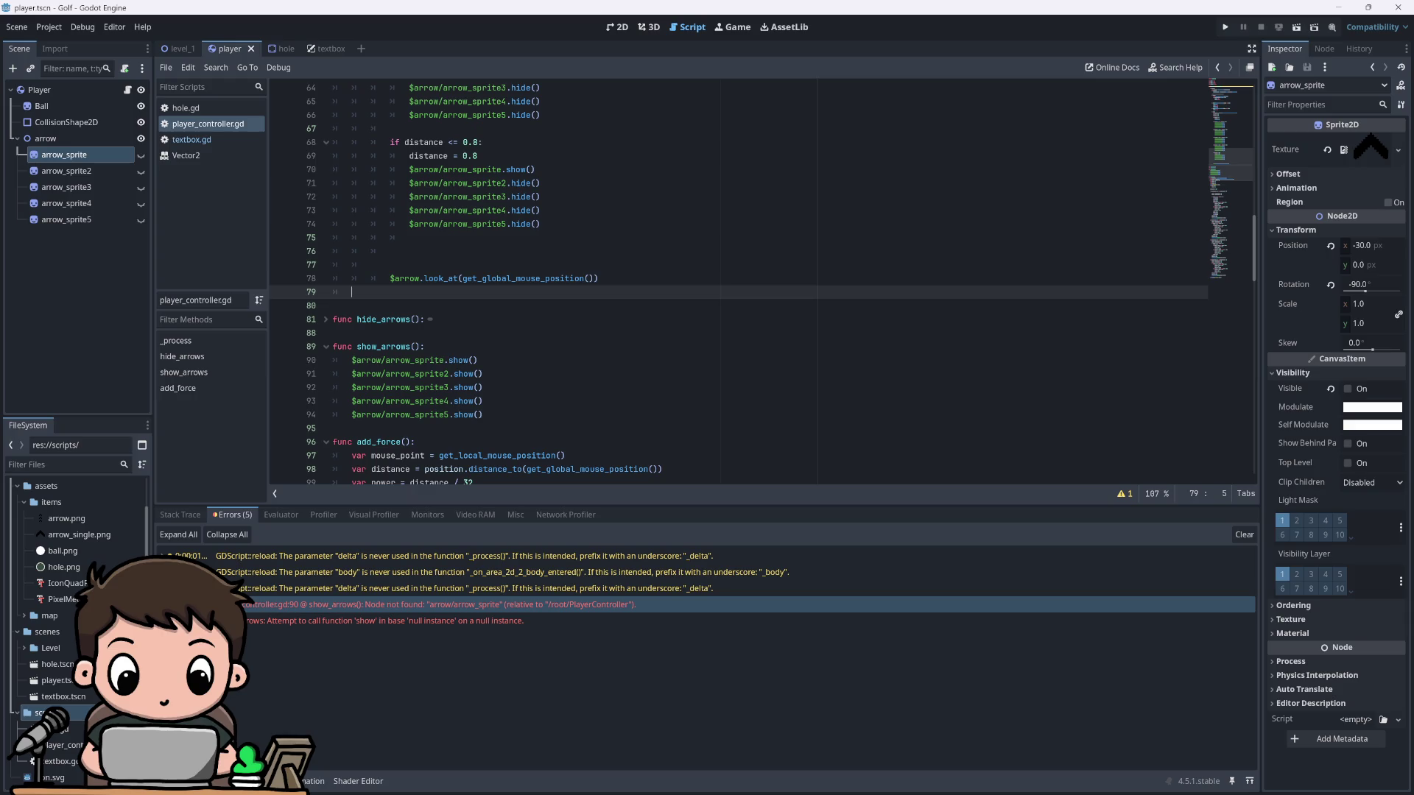
left_click(483, 401)
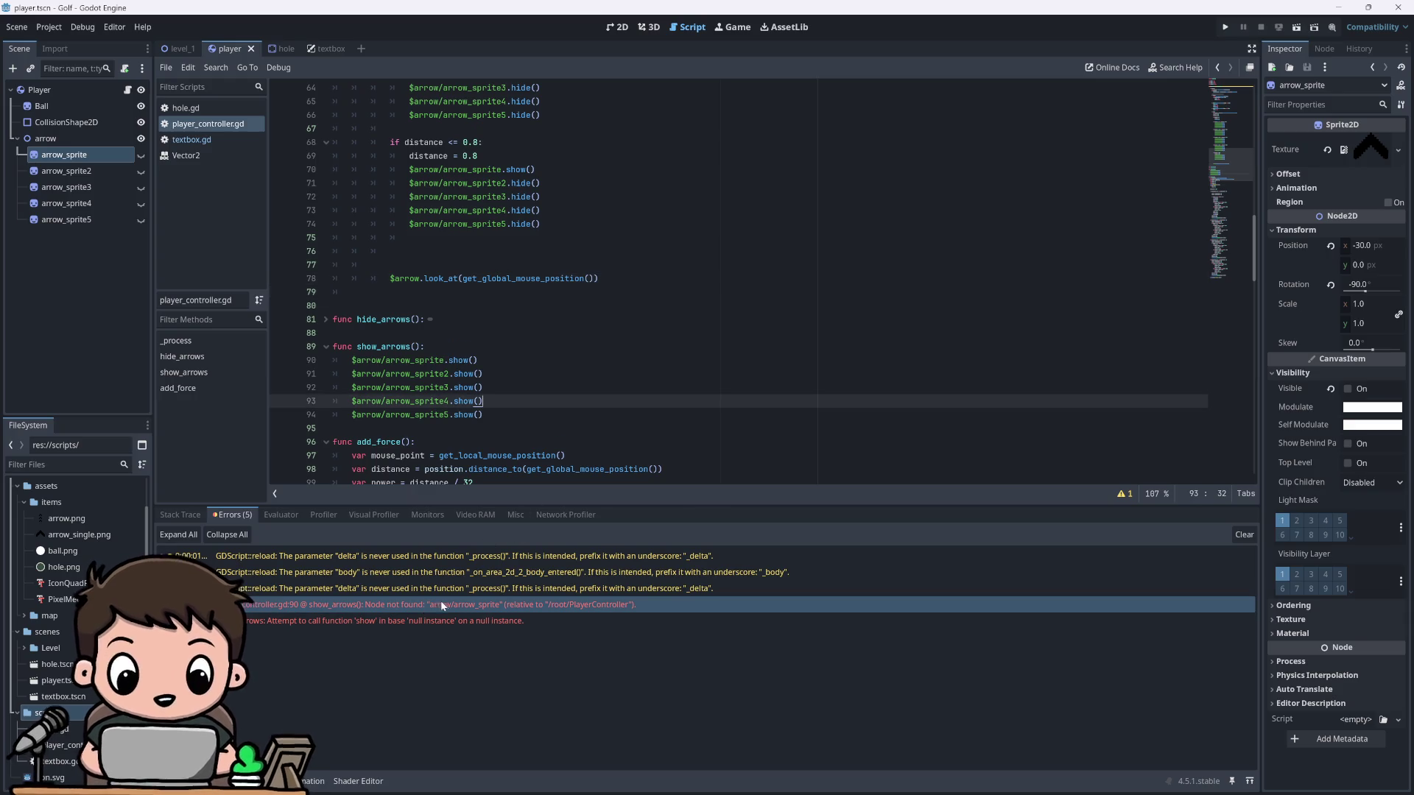
mouse_move(525, 610)
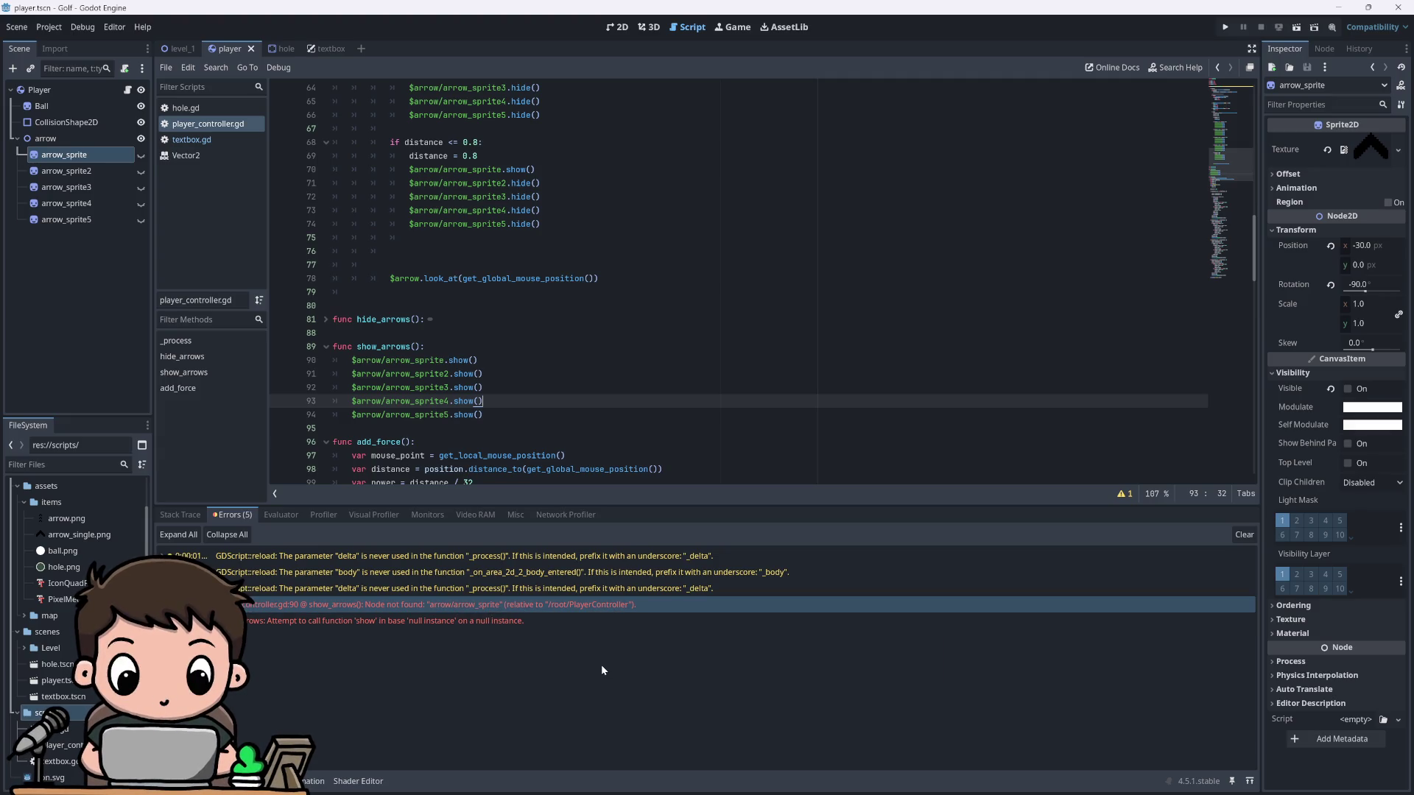
Step: Click in the bottom panel showing the arrow/arrow_sprite not-found error
left_click(600, 667)
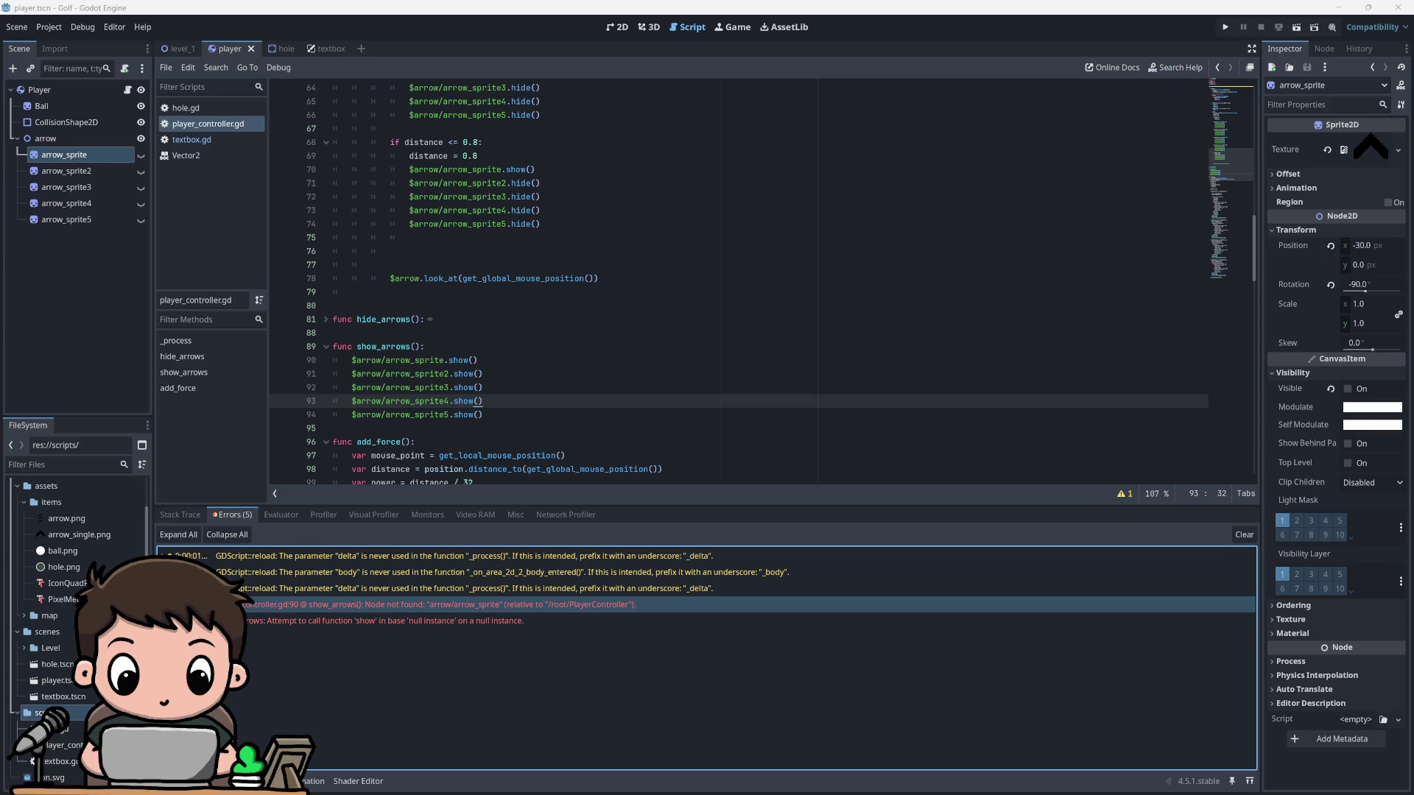
Step: Delete the PlayerController autoload in Project Settings and close the dialog
left_click(46, 28)
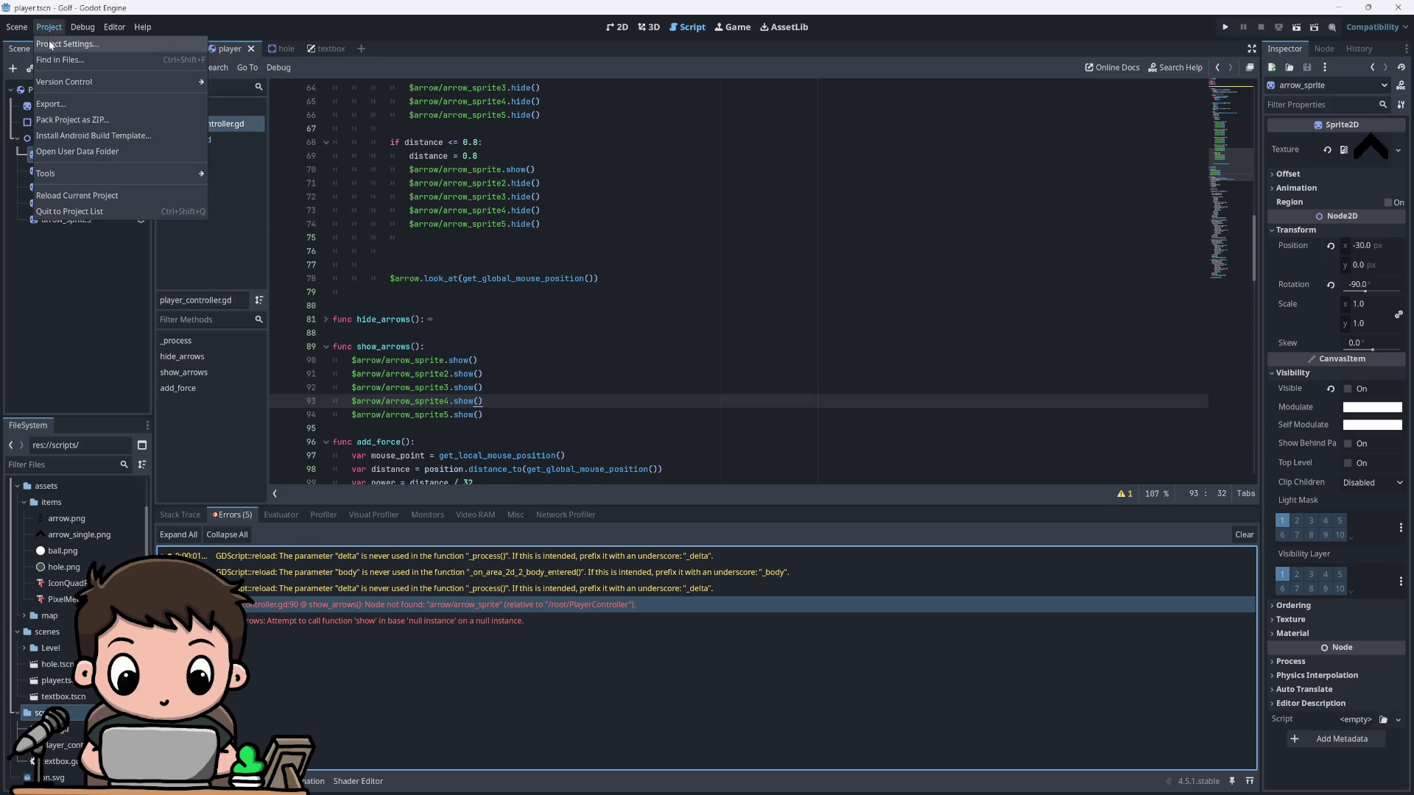
left_click(48, 40)
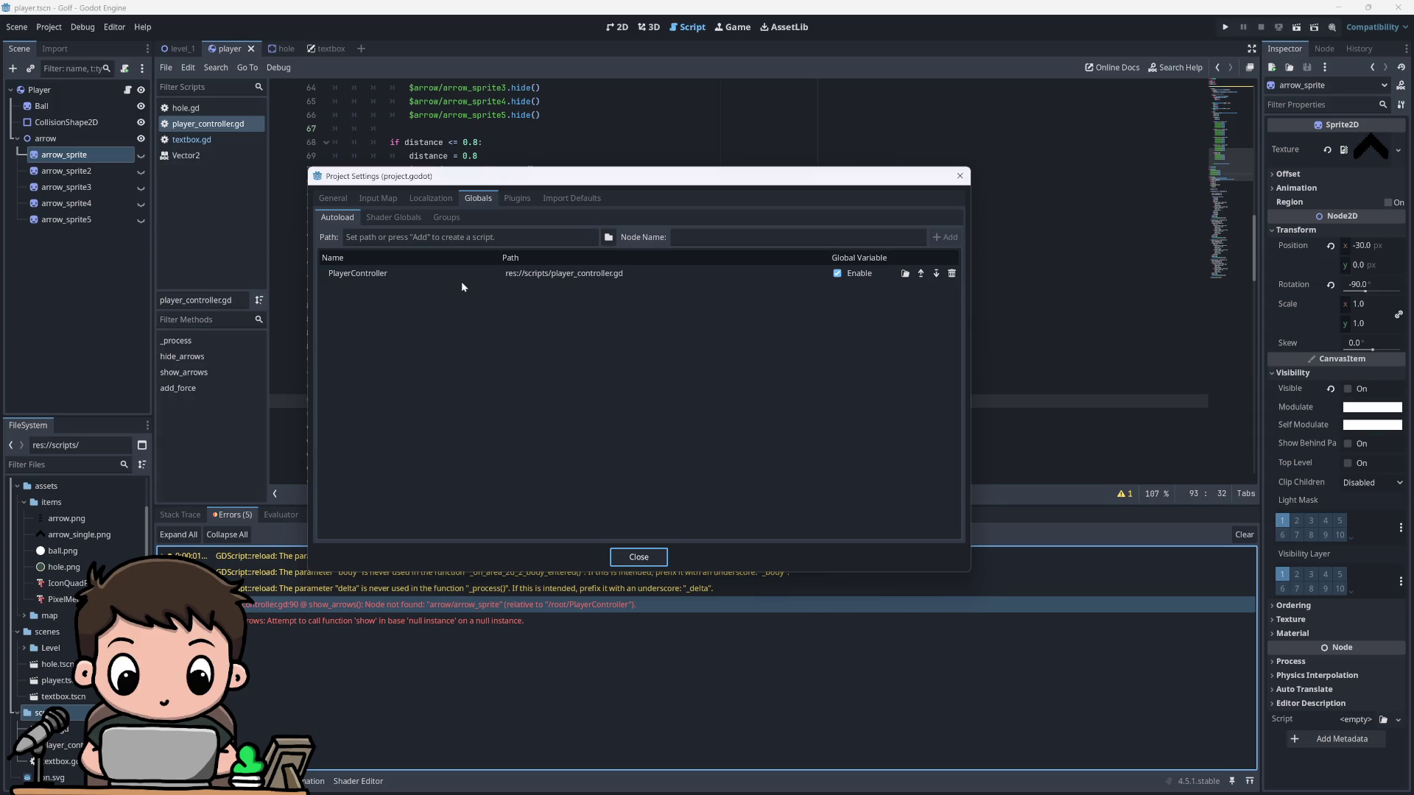
left_click(952, 273)
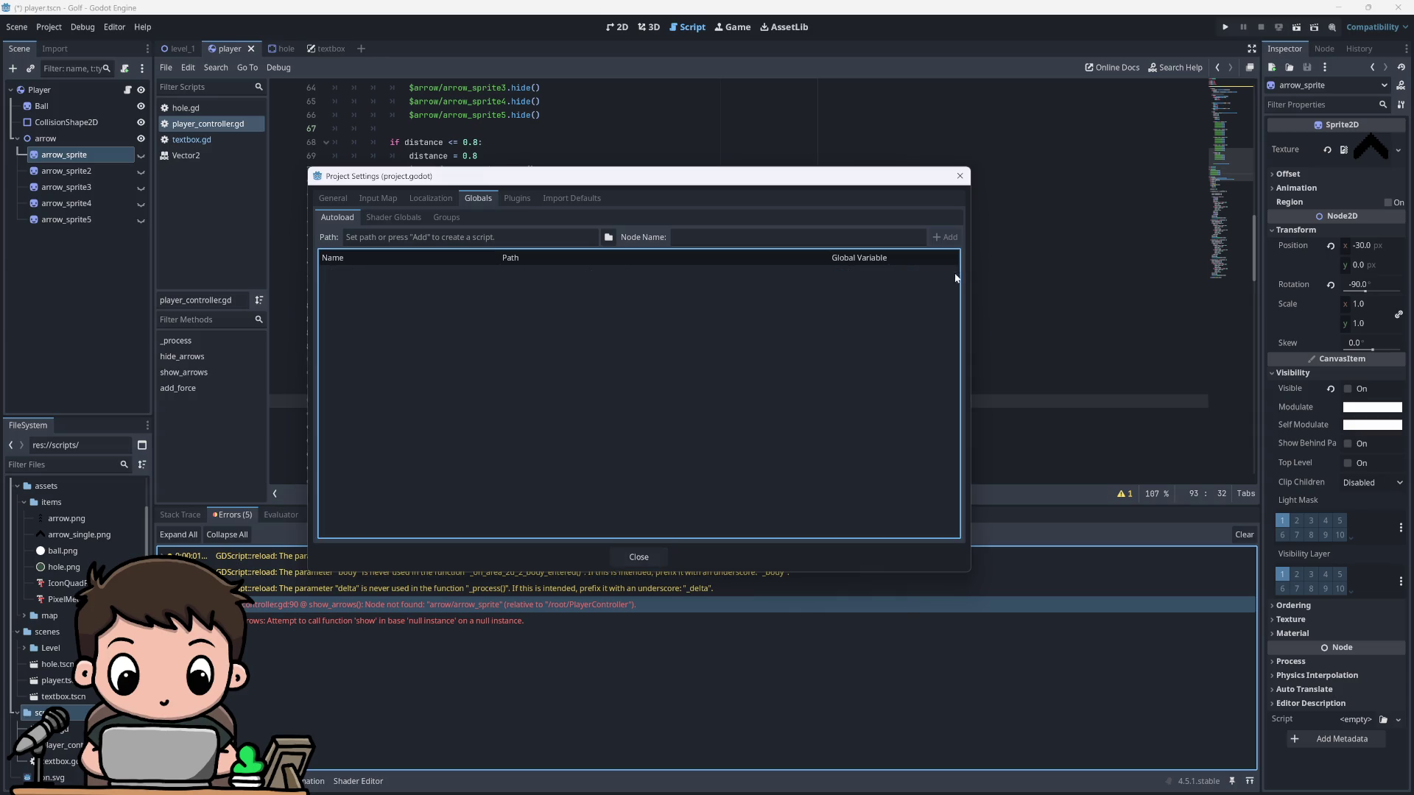
left_click(625, 553)
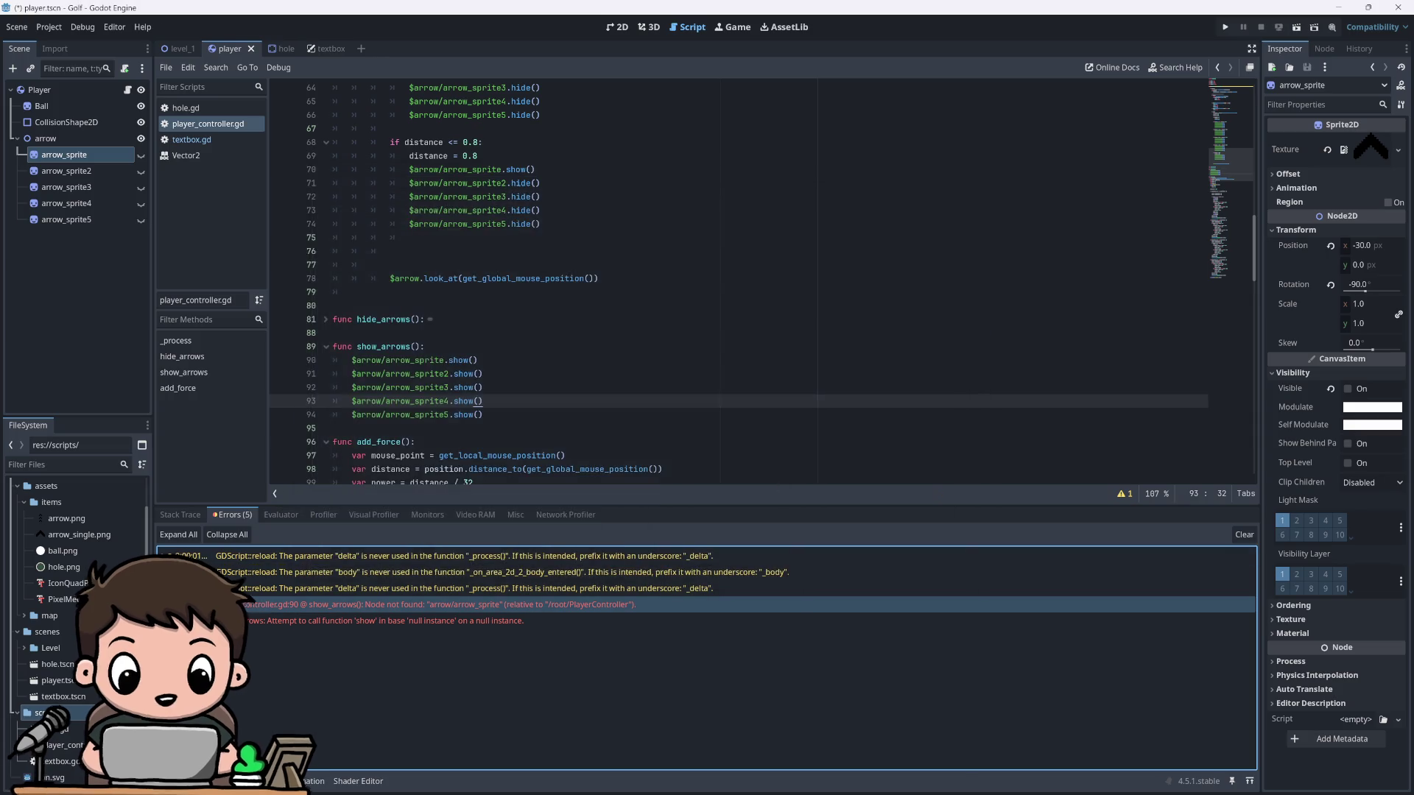
Step: Change playable's initial value on line 6 from false to true, save, and run the game
left_click(1225, 26)
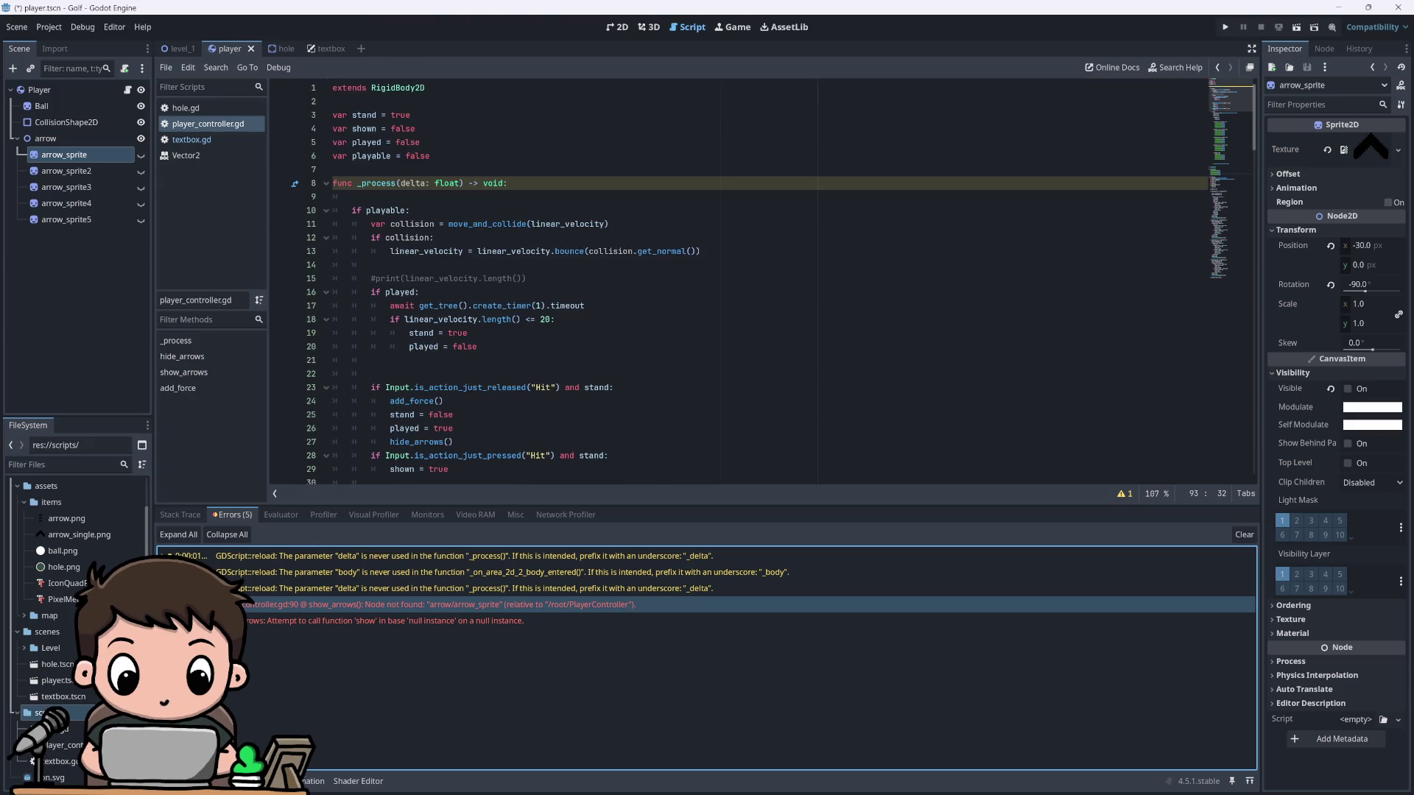
double_click(417, 156)
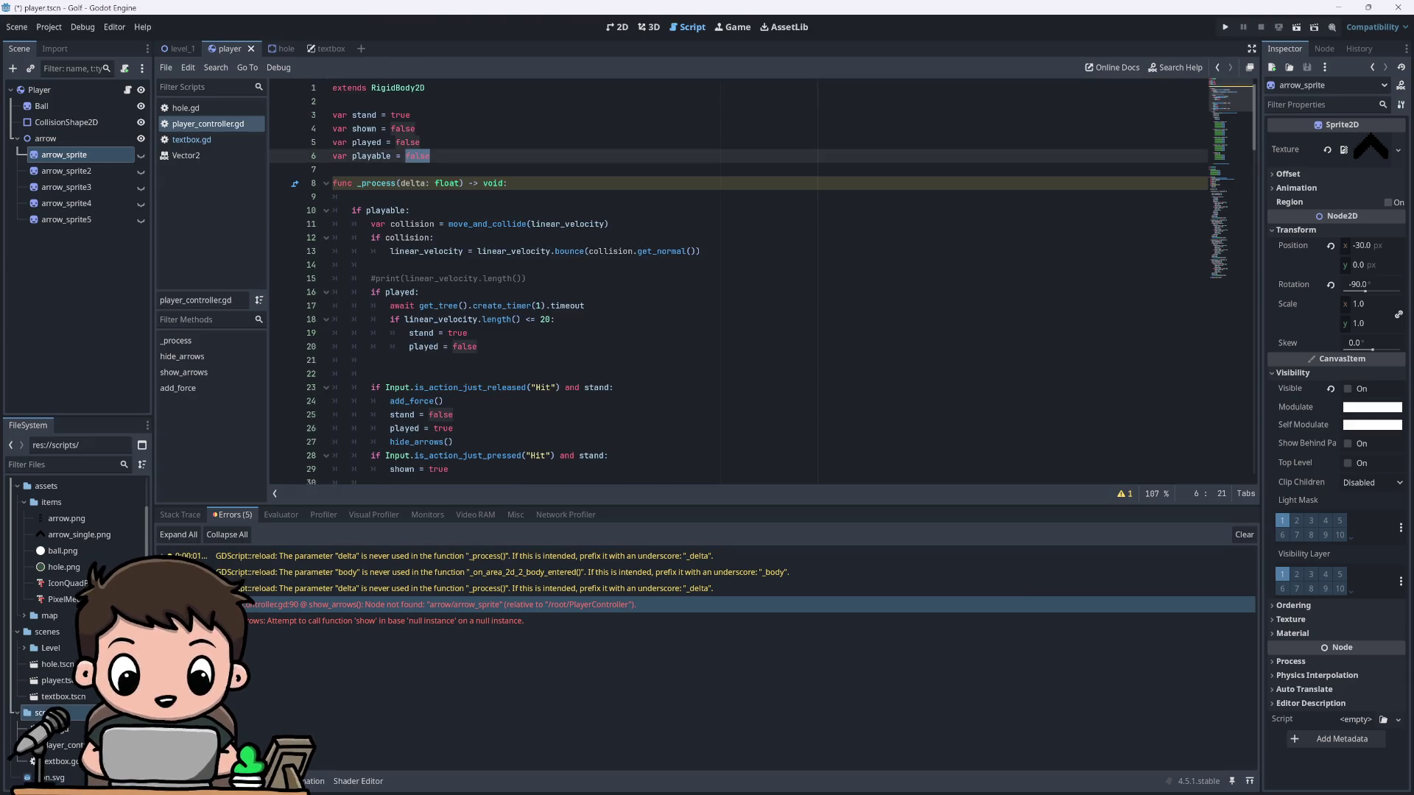
type("tre")
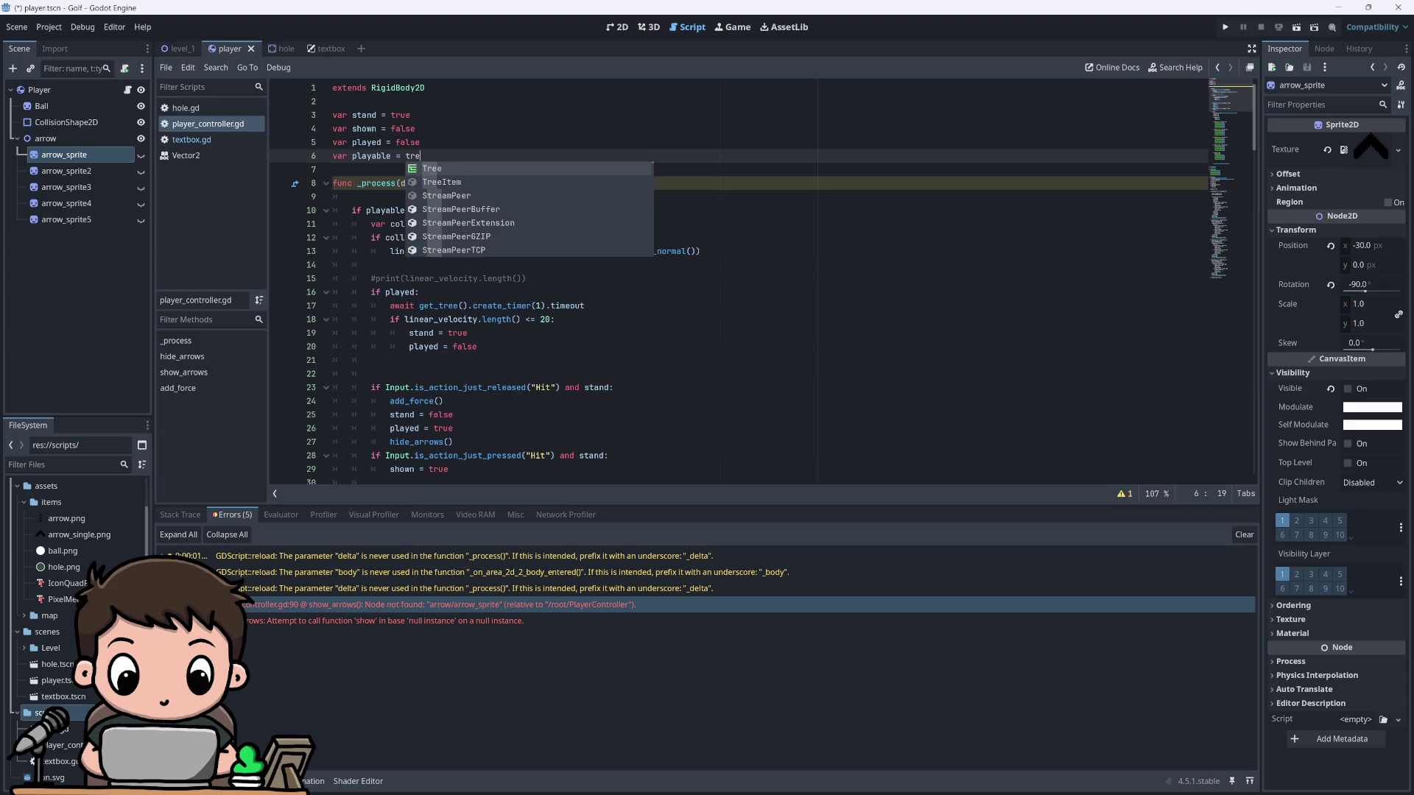
type("e")
key("Escape")
key("ctrl+s")
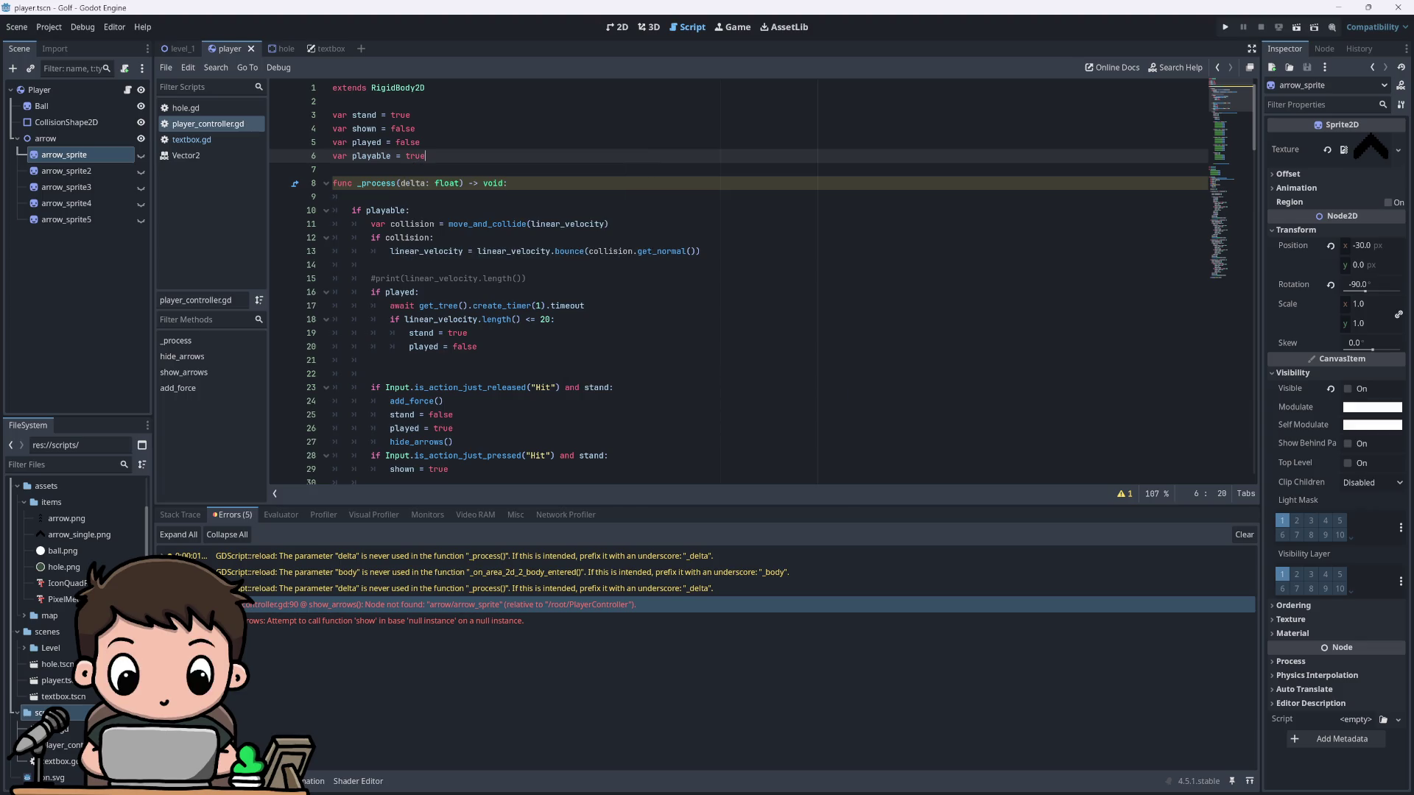
left_click(1224, 27)
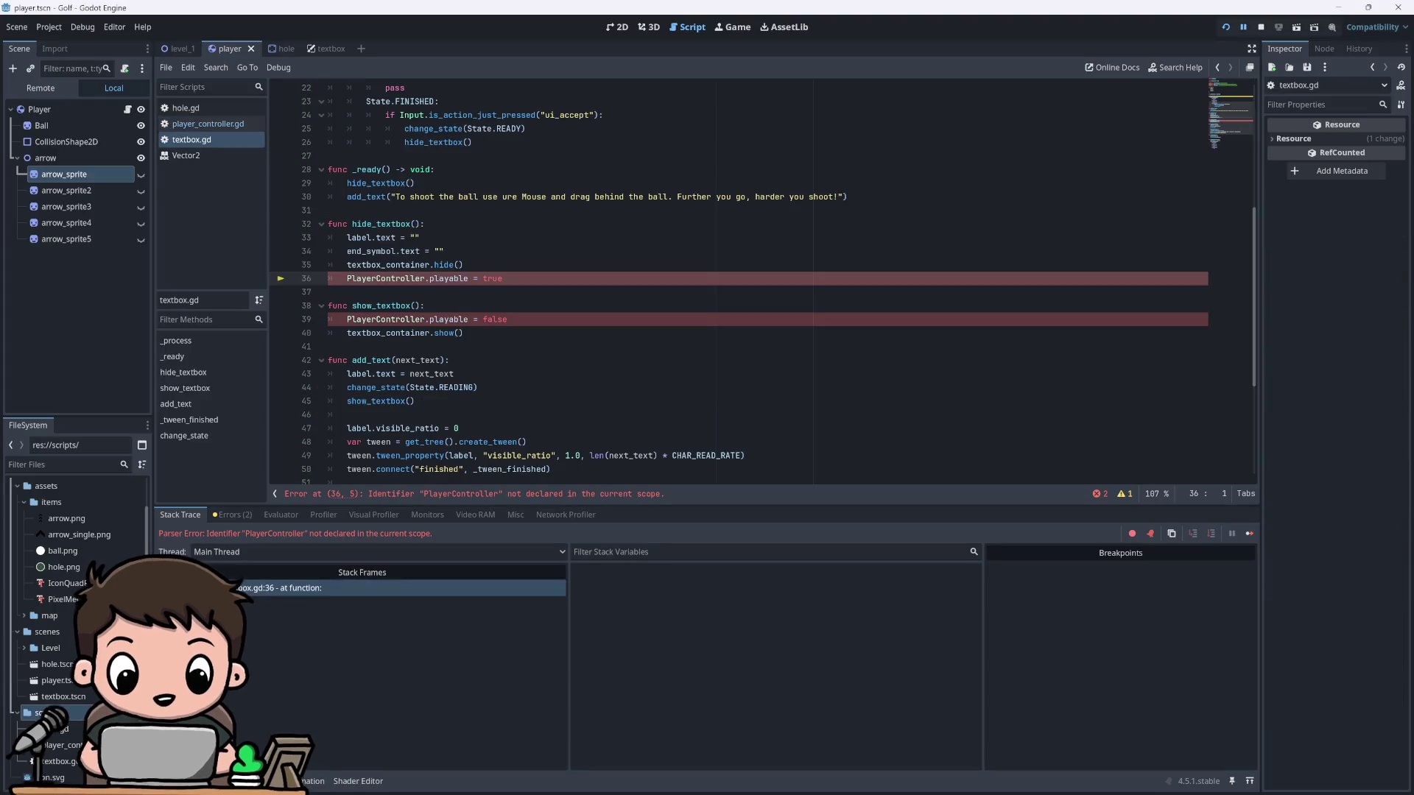
Step: Comment out the PlayerController.playable lines 36 and 39 in textbox.gd and rerun the game
left_click(347, 278)
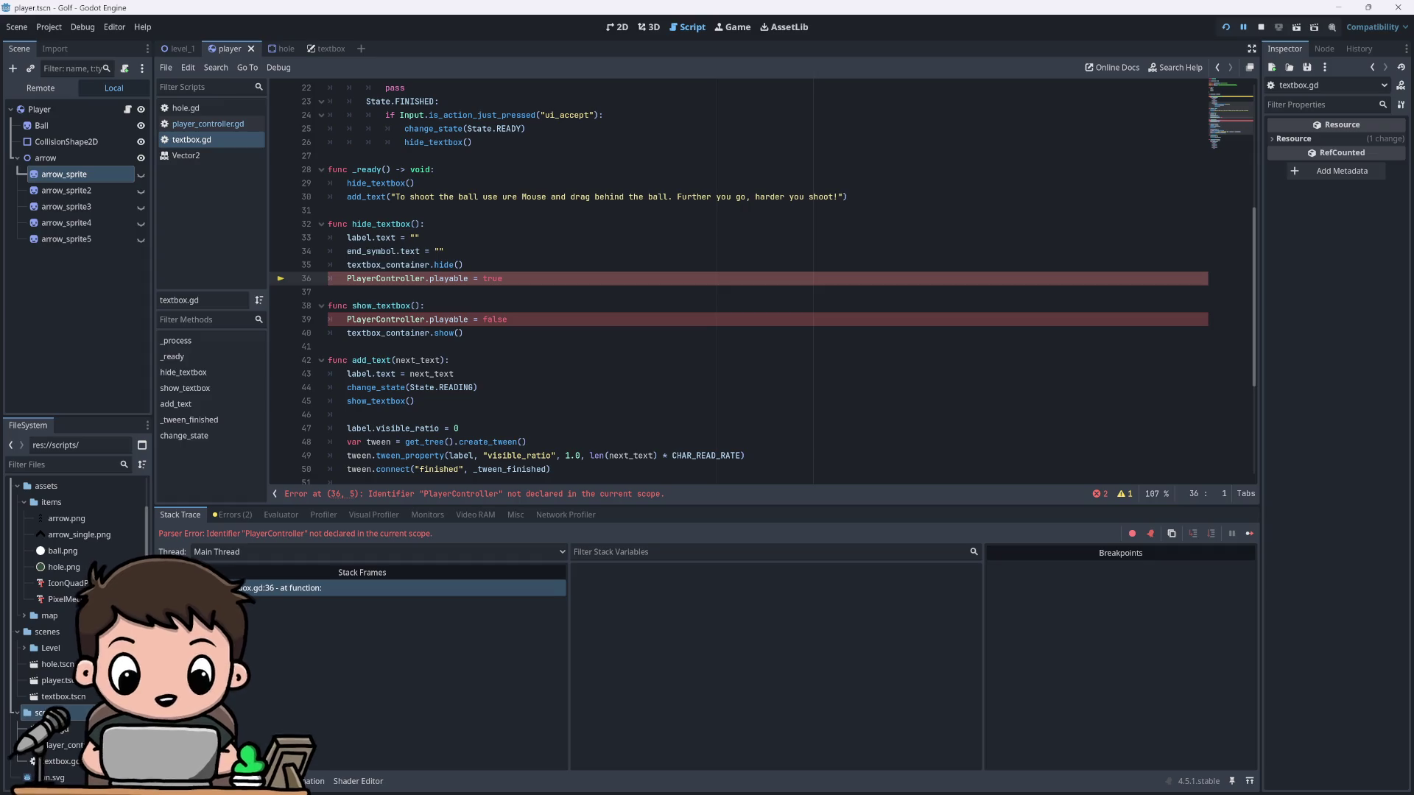
type("#")
left_click(347, 318)
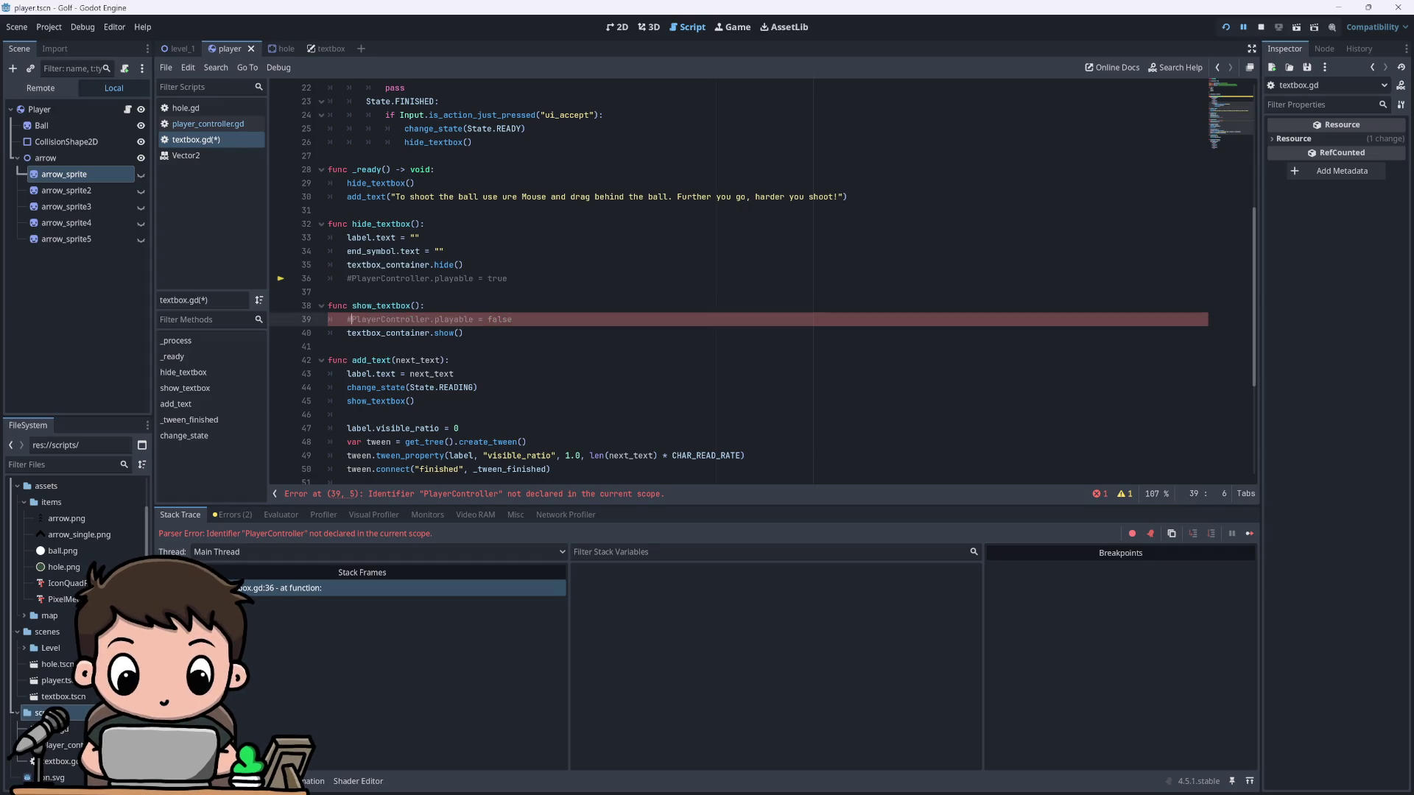
type("#")
scroll(736, 294, "down", 3)
scroll(736, 295, "down", 2)
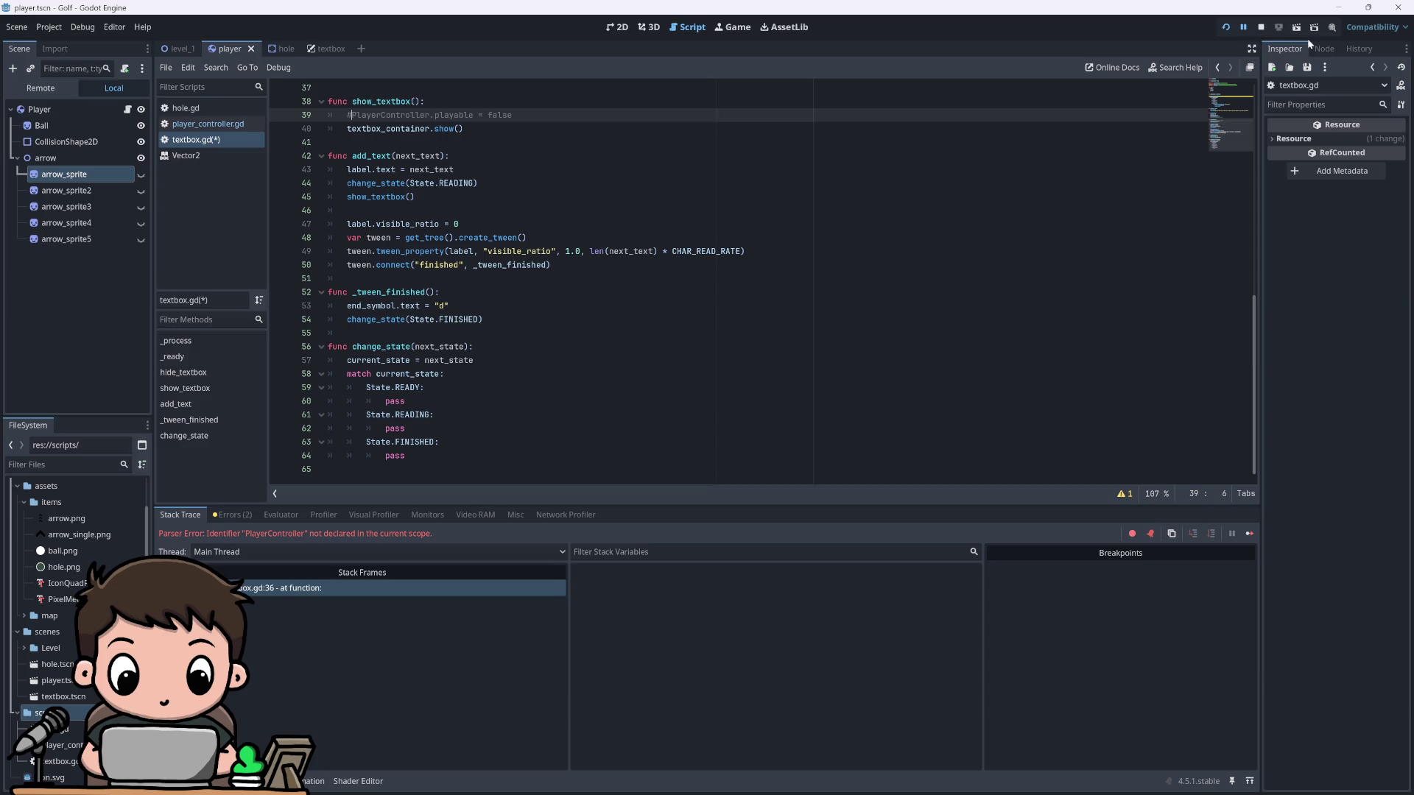
left_click(1225, 27)
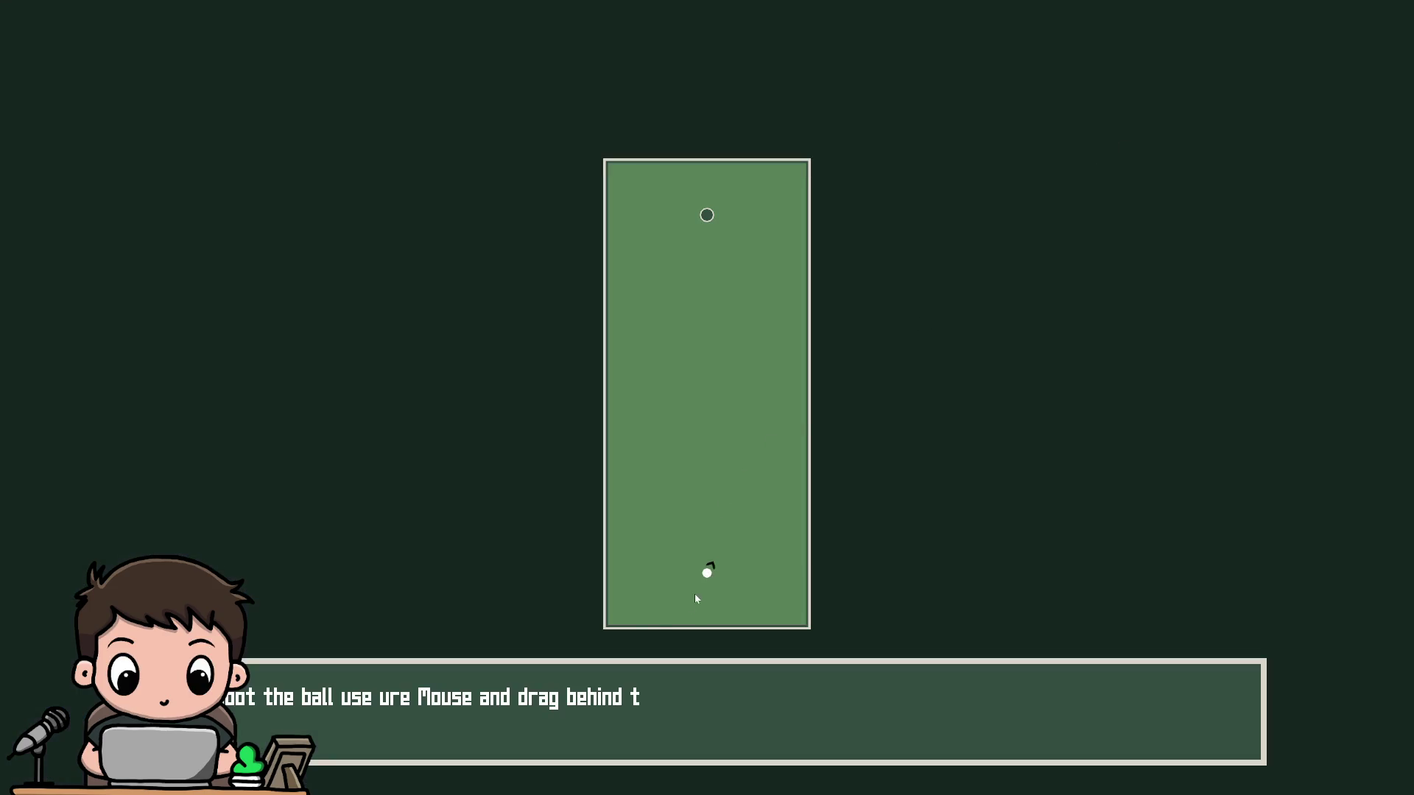
Step: Drag back from the golf ball to shoot it up the green toward the hole
mouse_move(695, 598)
left_mouse_down()
mouse_move(643, 466)
mouse_move(706, 516)
mouse_move(616, 670)
left_mouse_up()
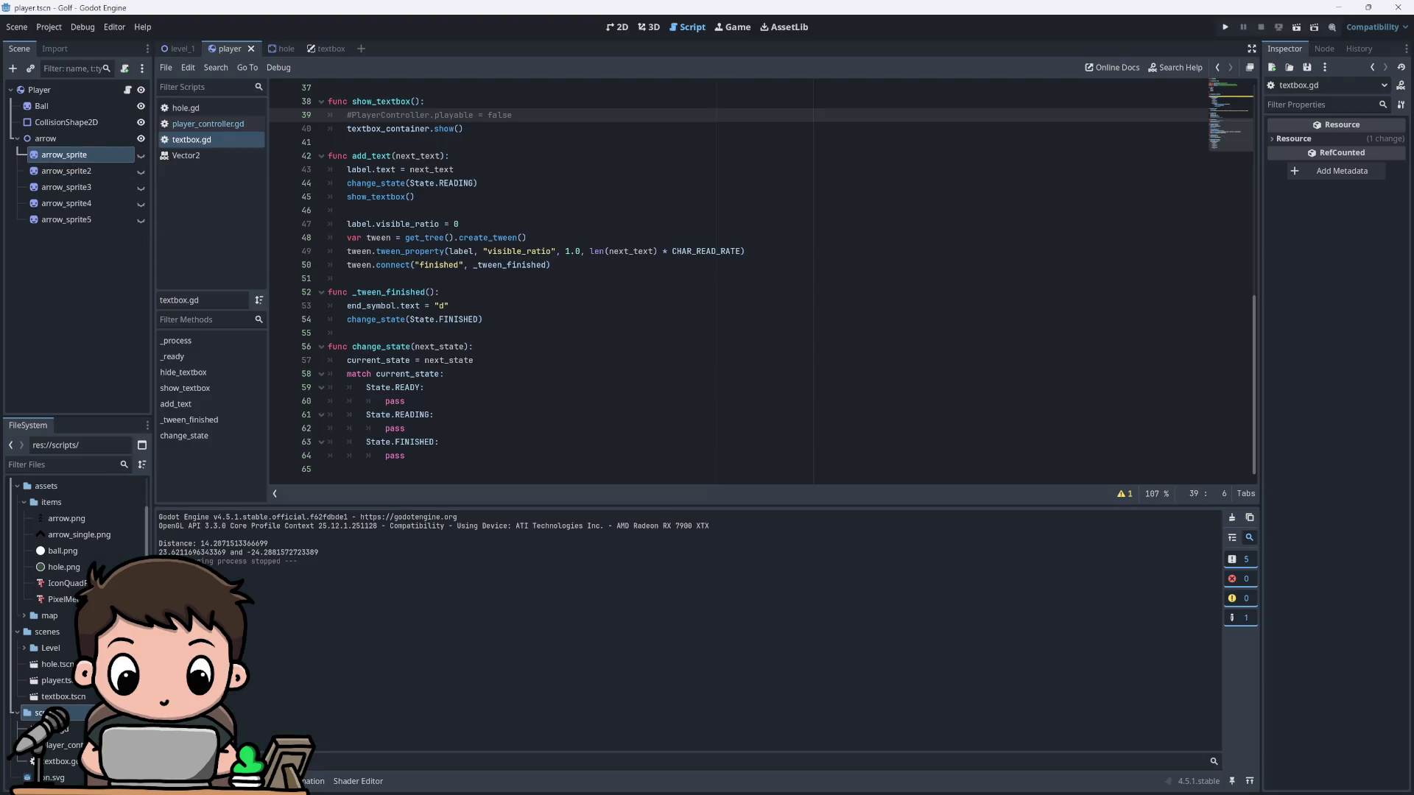
left_click(483, 319)
key("Up")
key("Up")
key("Down")
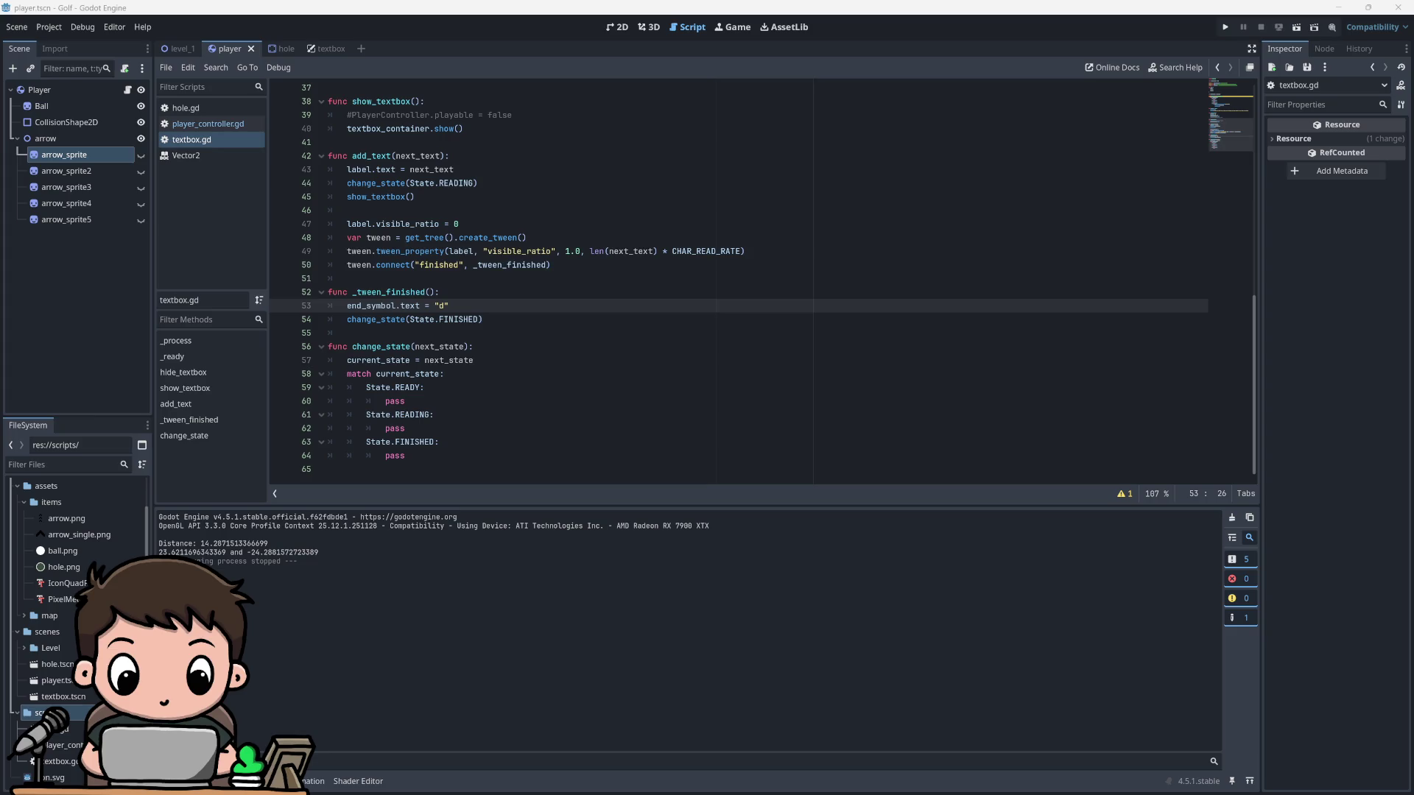
Step: Add scenes/Level/level_1.tscn as the Level1 autoload in Project Settings, then close it
left_click(49, 26)
left_click(54, 42)
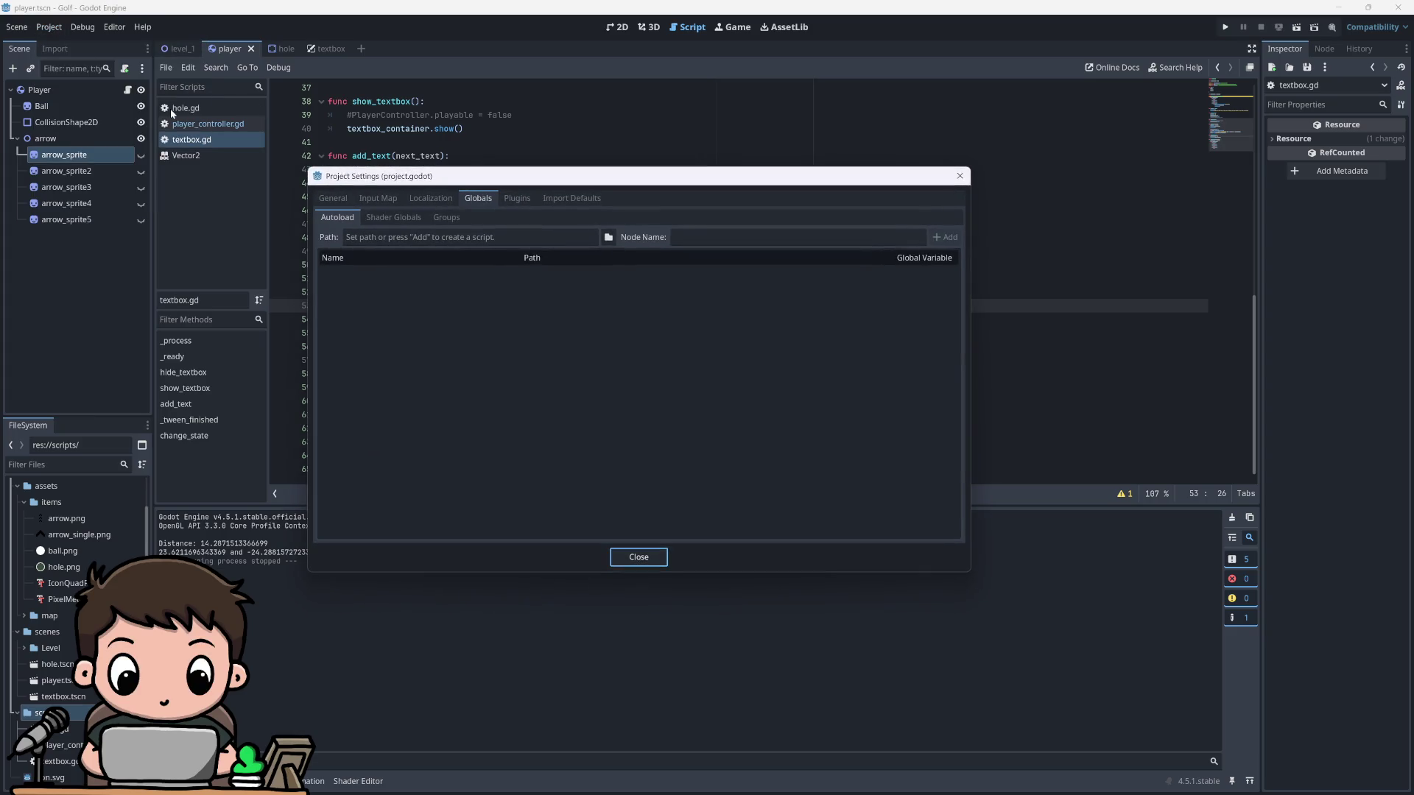
left_click(605, 237)
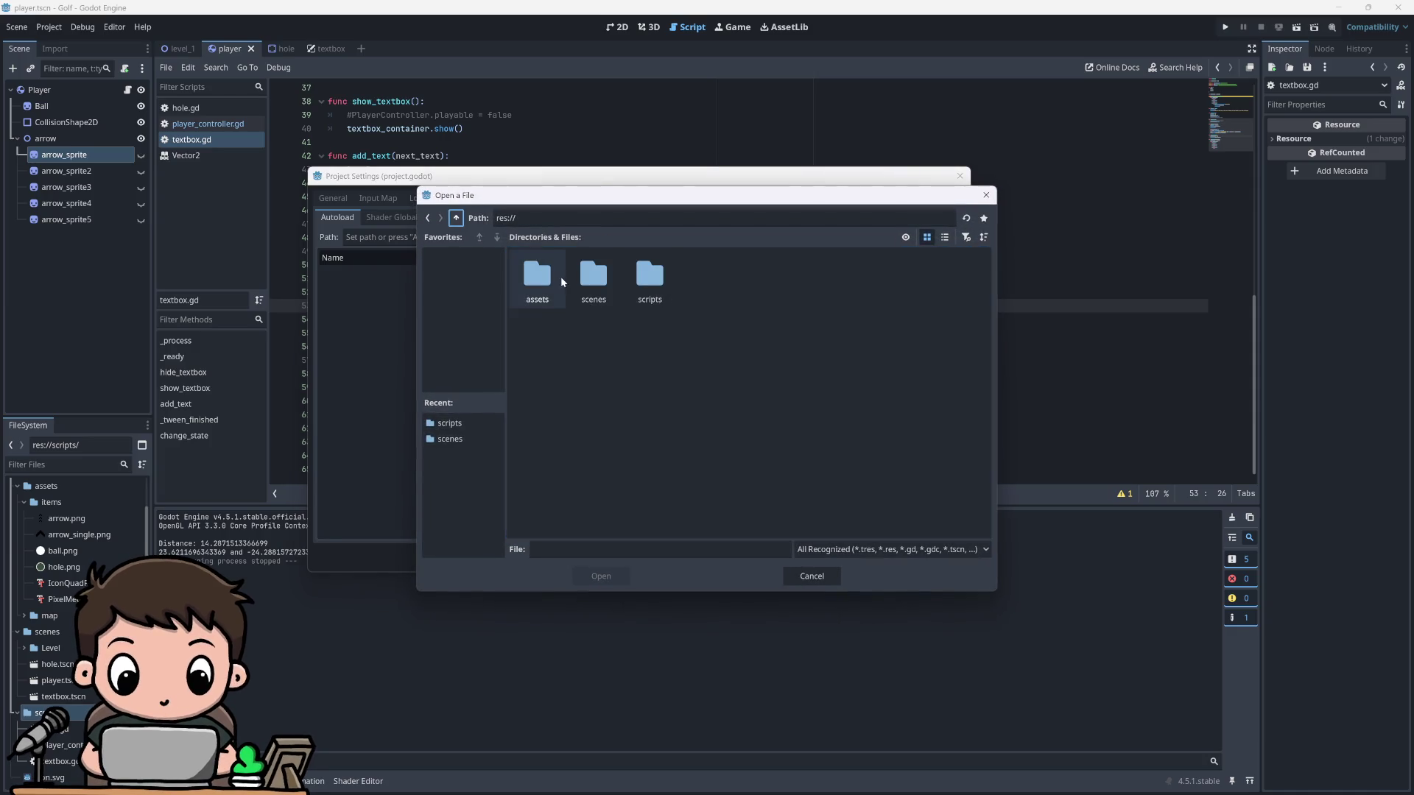
double_click(594, 276)
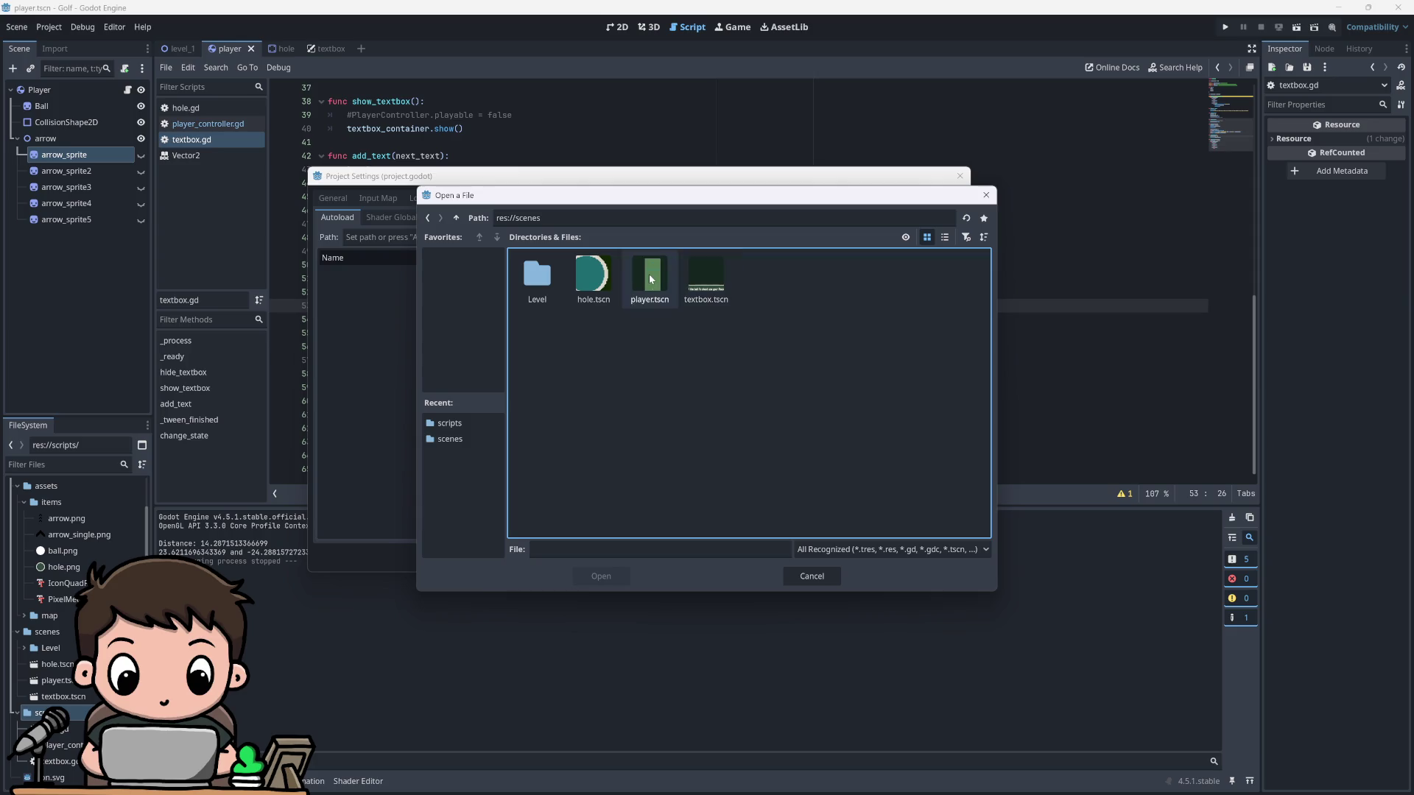
double_click(537, 276)
double_click(540, 278)
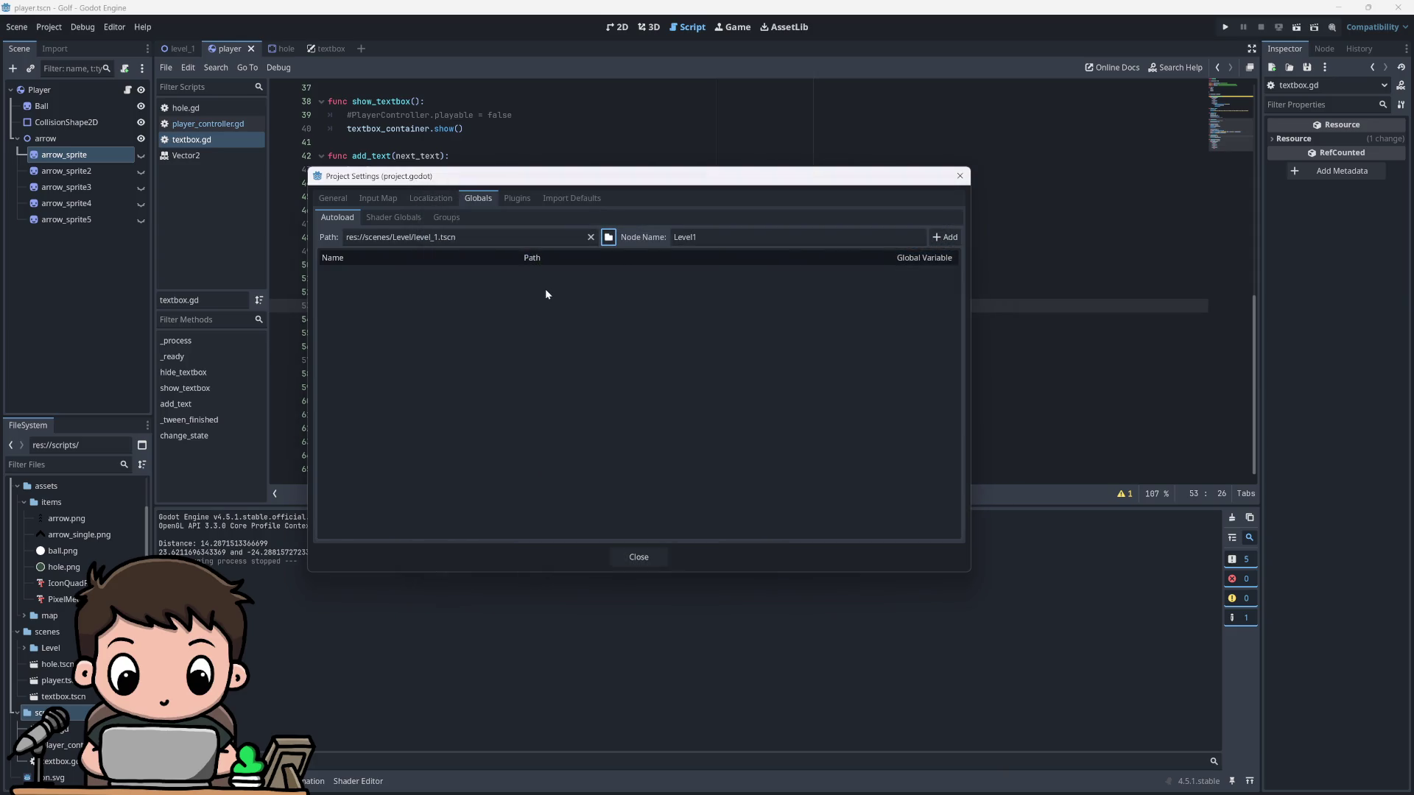
left_click(944, 240)
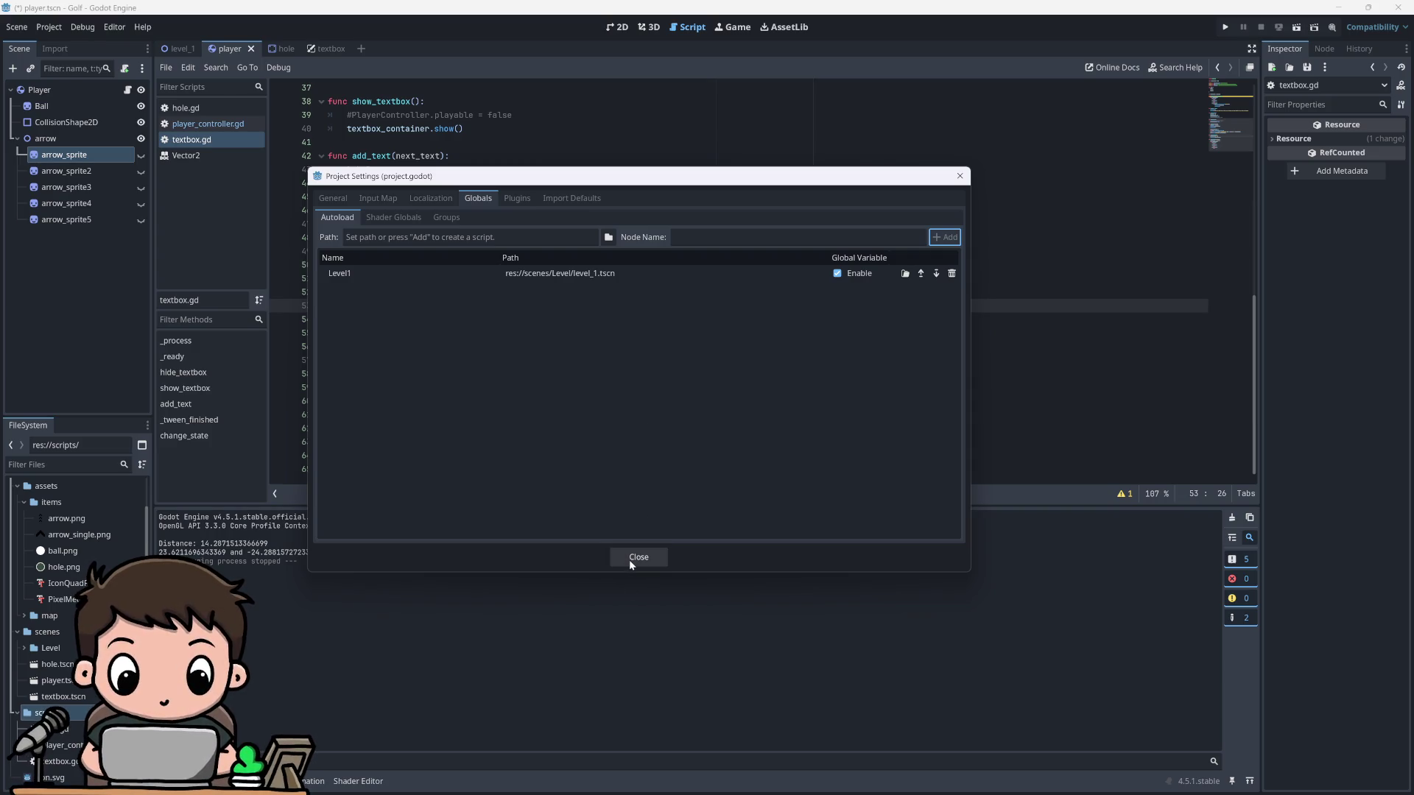
left_click(628, 560)
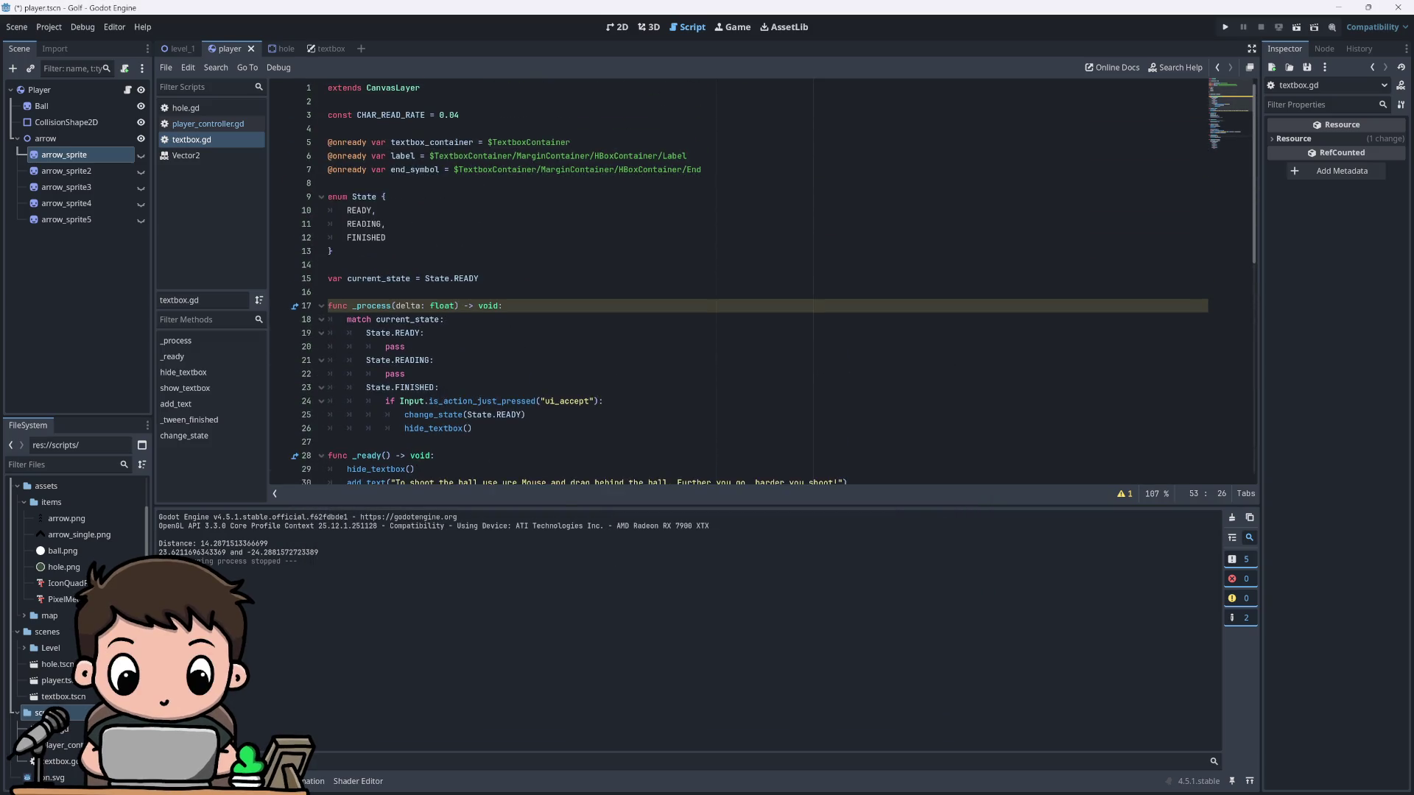
Step: In textbox.gd, change PlayerController to Level1 on lines 36 and 39, uncomment line 36, and save
scroll(736, 294, "down", 7)
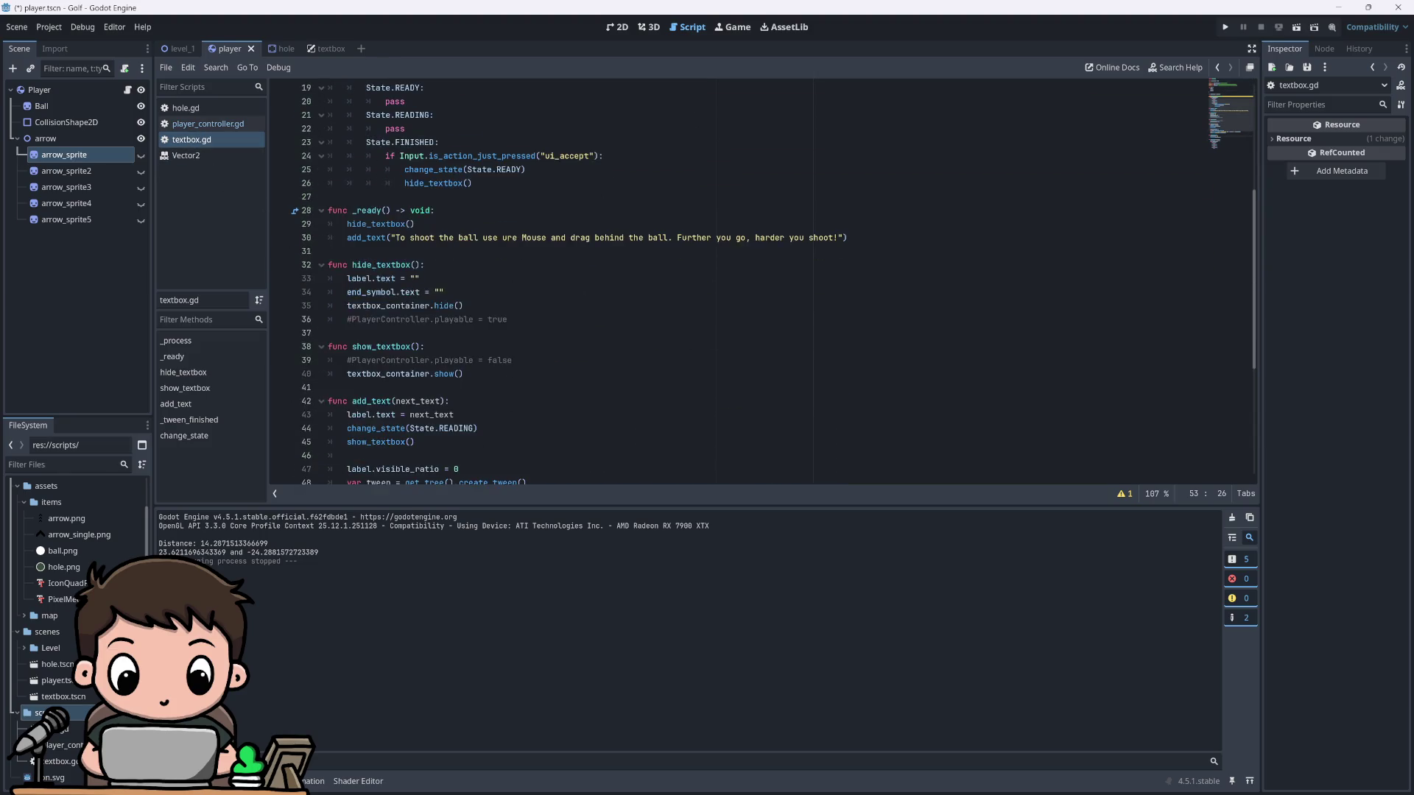
scroll(390, 280, "down", 1)
double_click(390, 237)
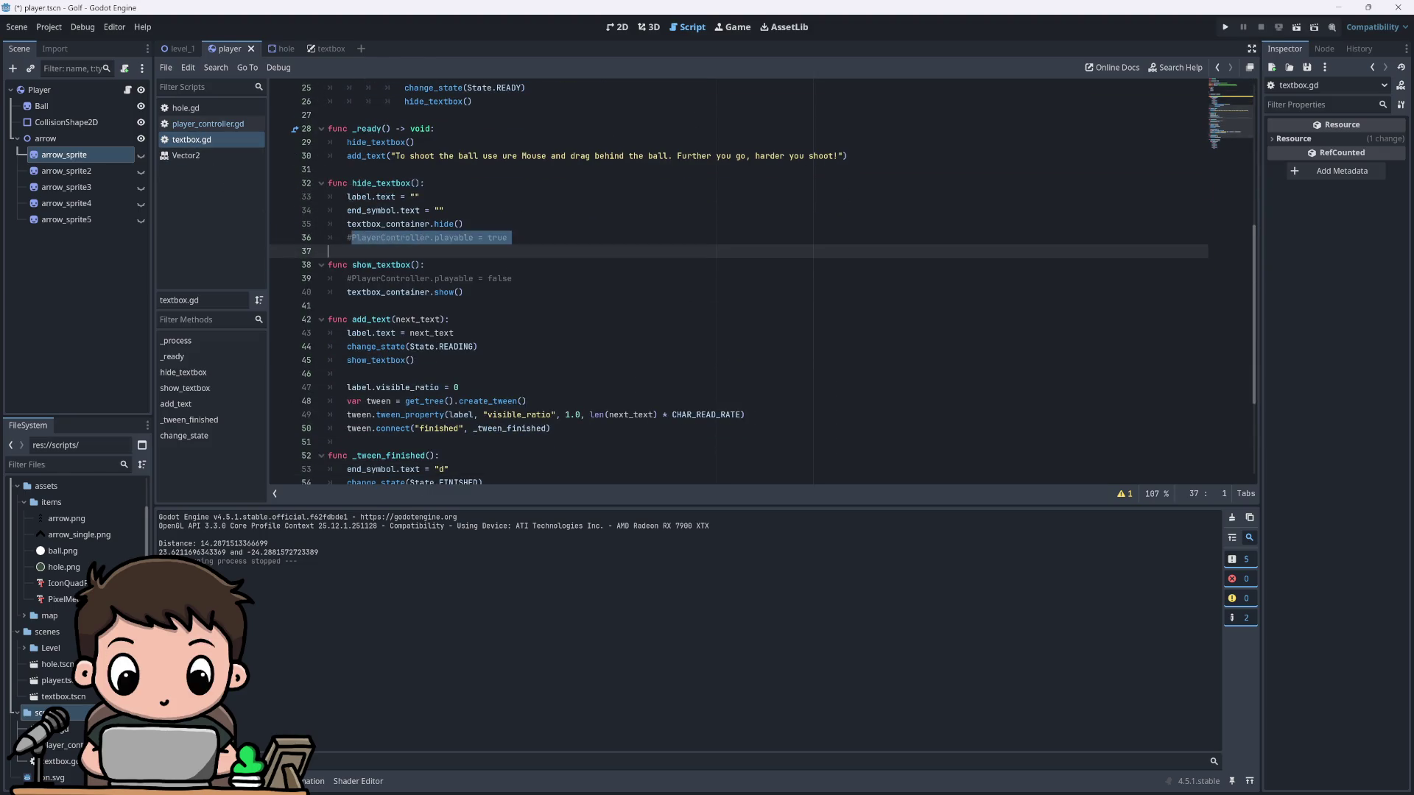
type("Level1")
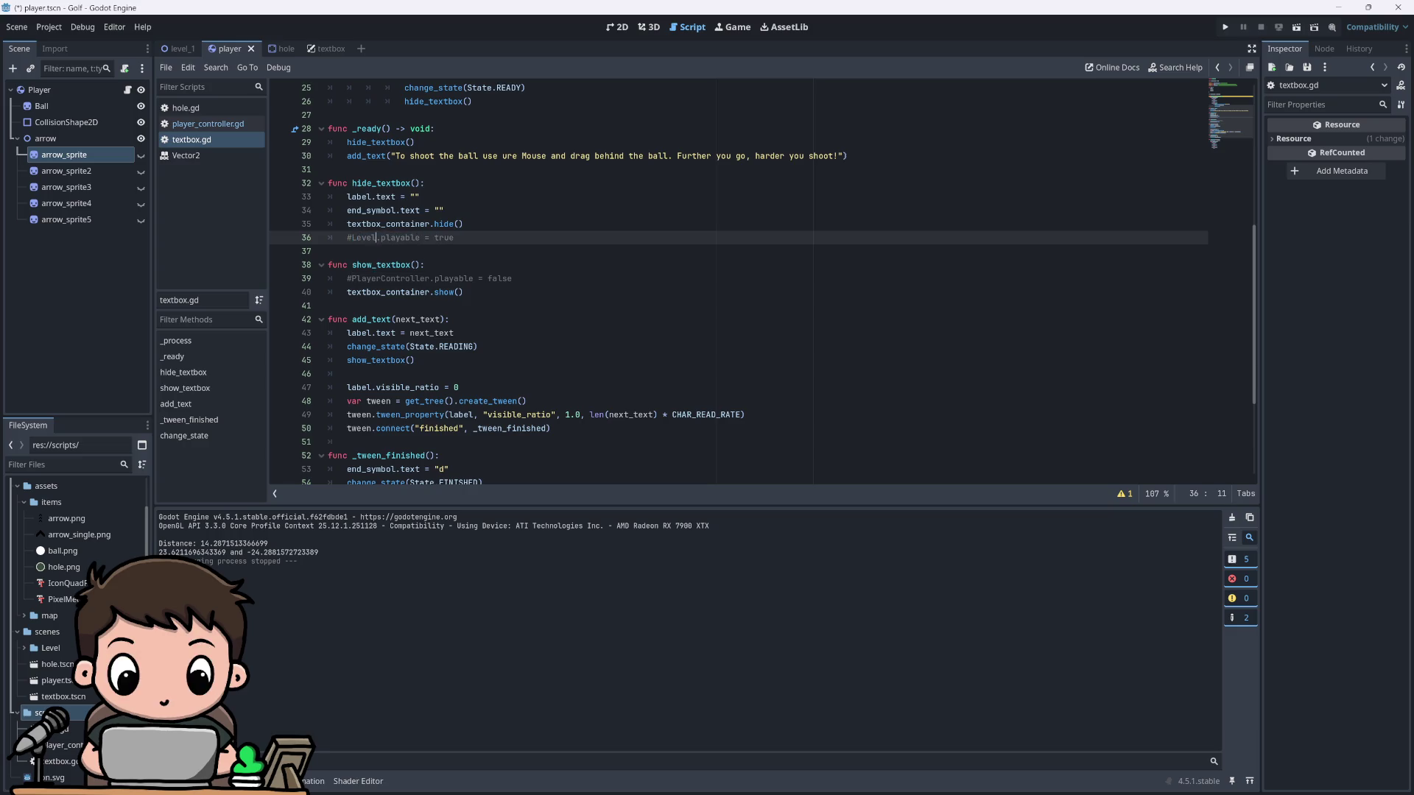
key("Home")
key("Delete")
double_click(388, 278)
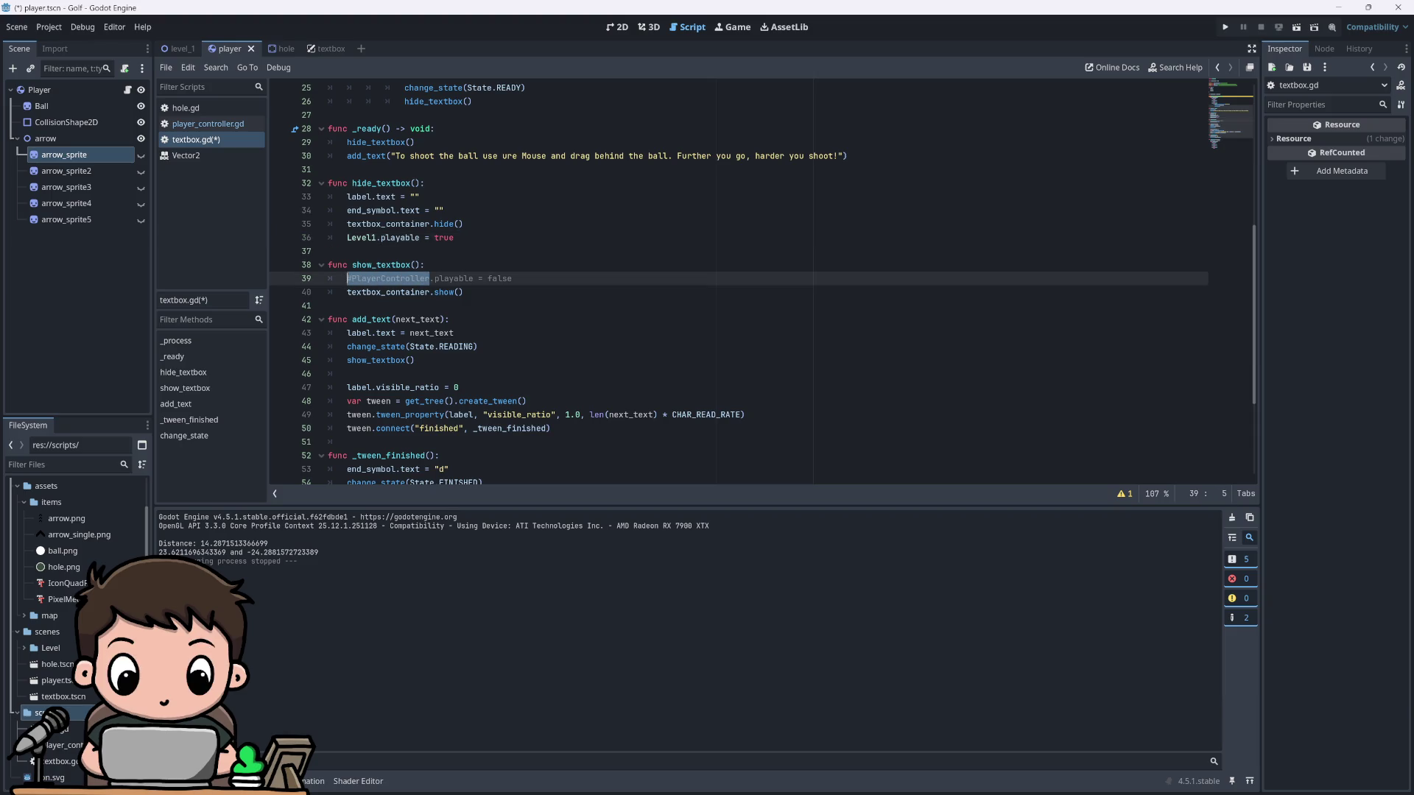
type("Level1")
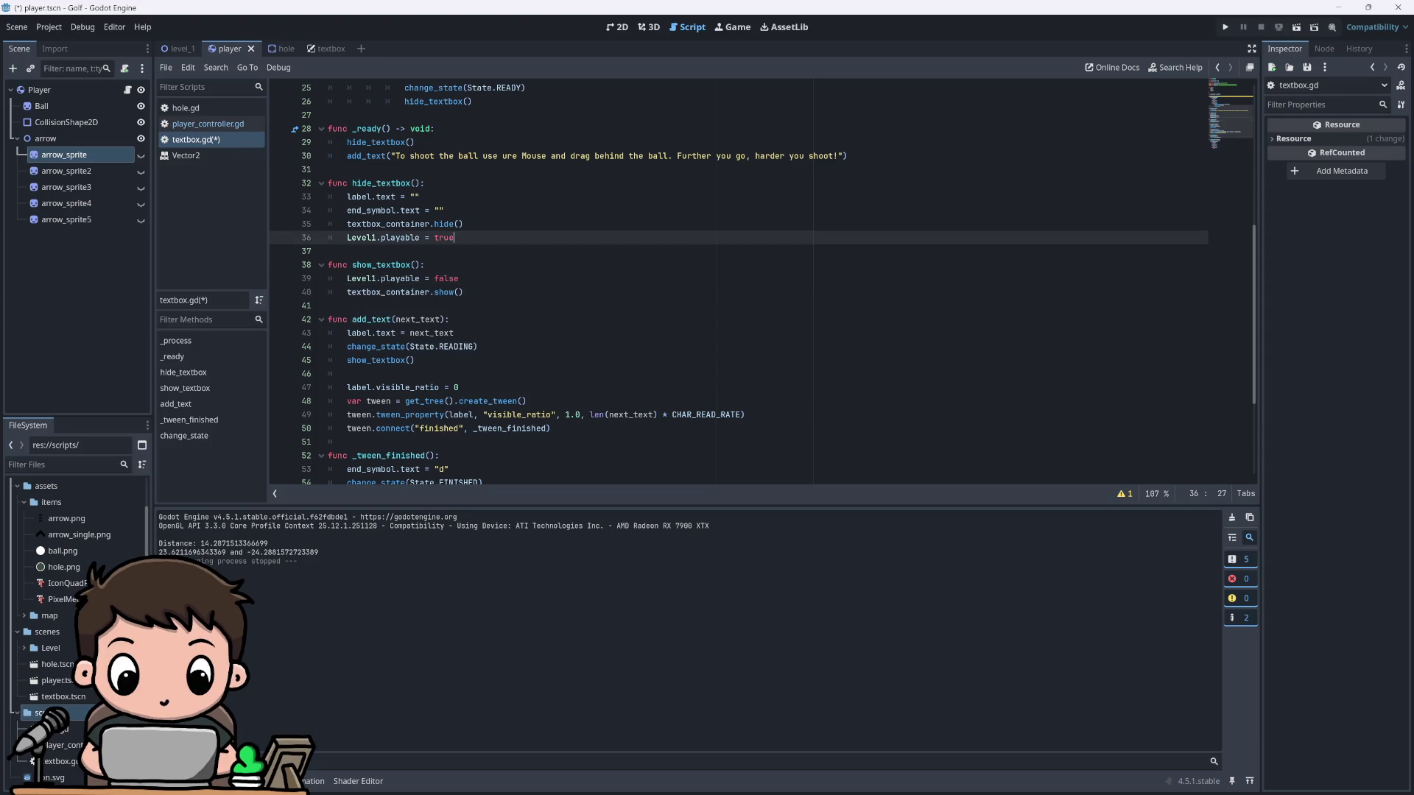
key("ctrl+s")
Step: Set the playable default on line 6 of player_controller.gd to false and run the game with F5
left_click(221, 124)
key("BackSpace")
key("BackSpace")
key("BackSpace")
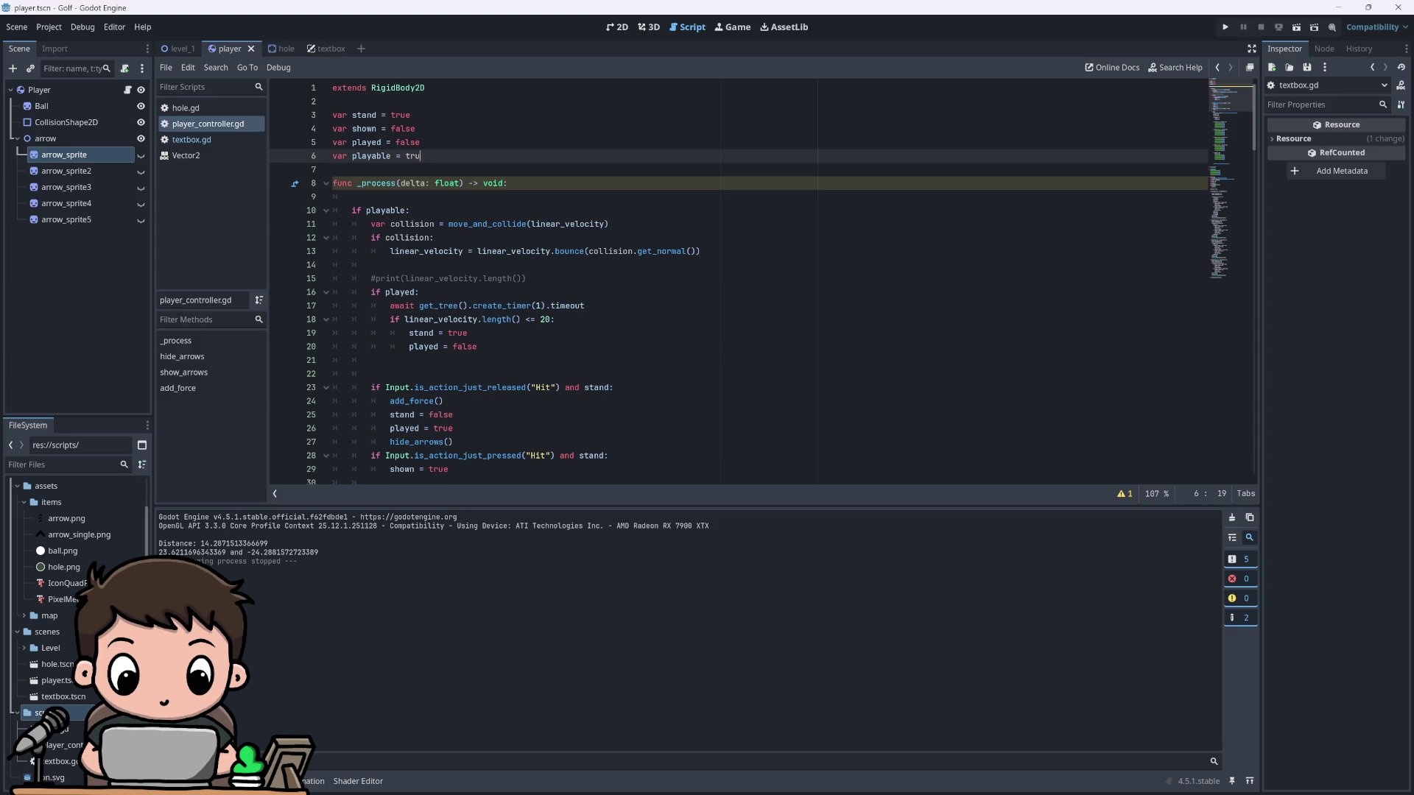
type("fa")
key("Return")
key("F5")
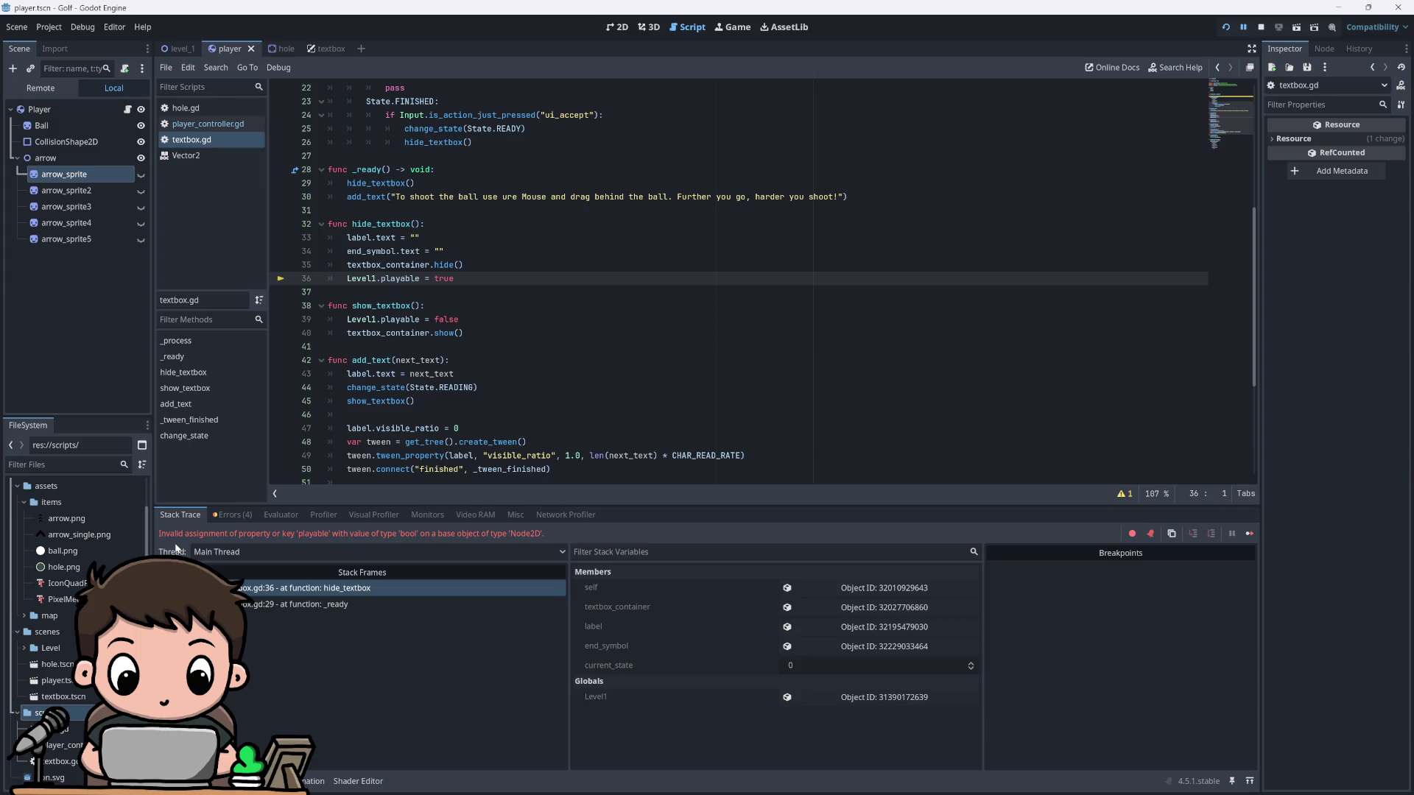
Step: Stop the game and comment out the Level1.playable lines 36 and 39 in textbox.gd
left_click(1260, 28)
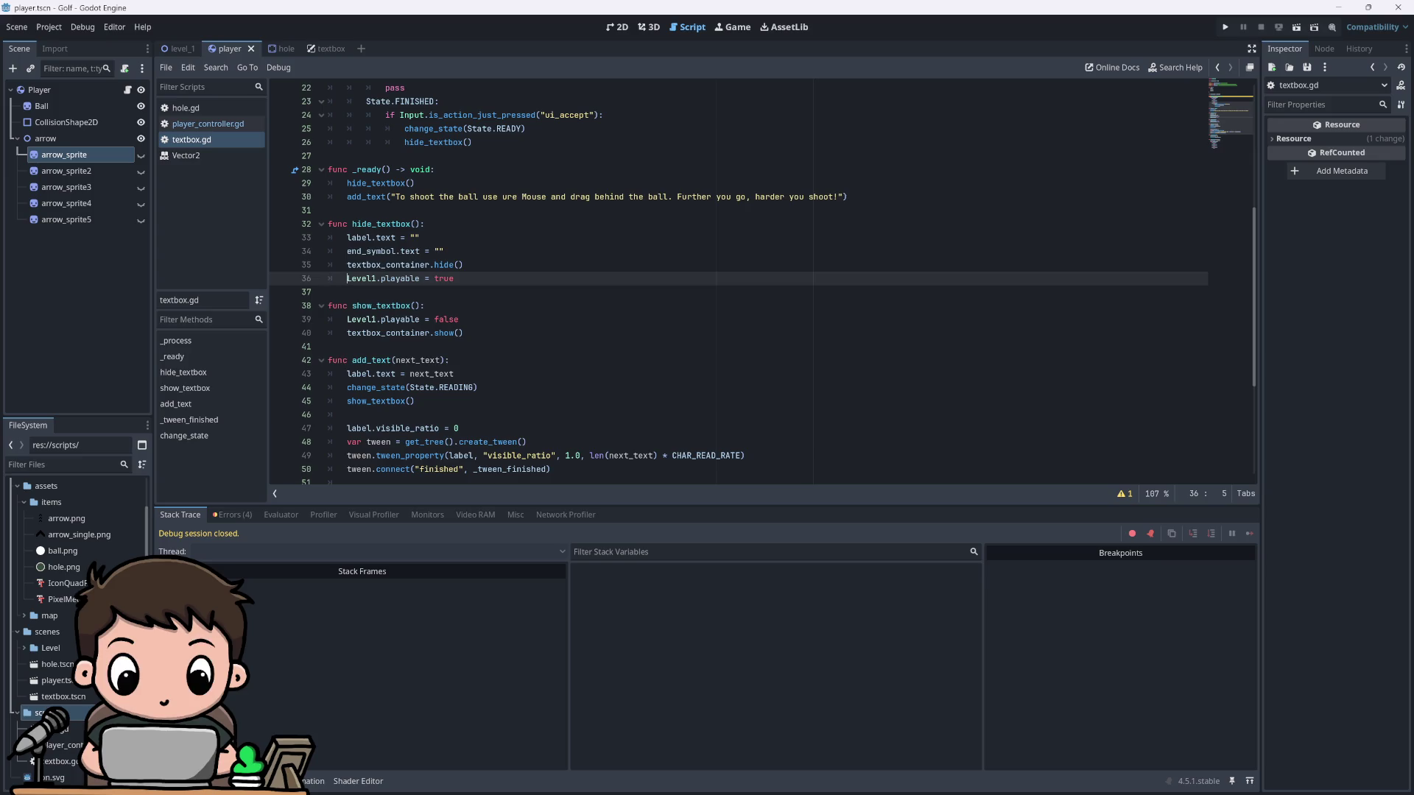
key("ctrl+k")
left_click(348, 318)
key("ctrl+k")
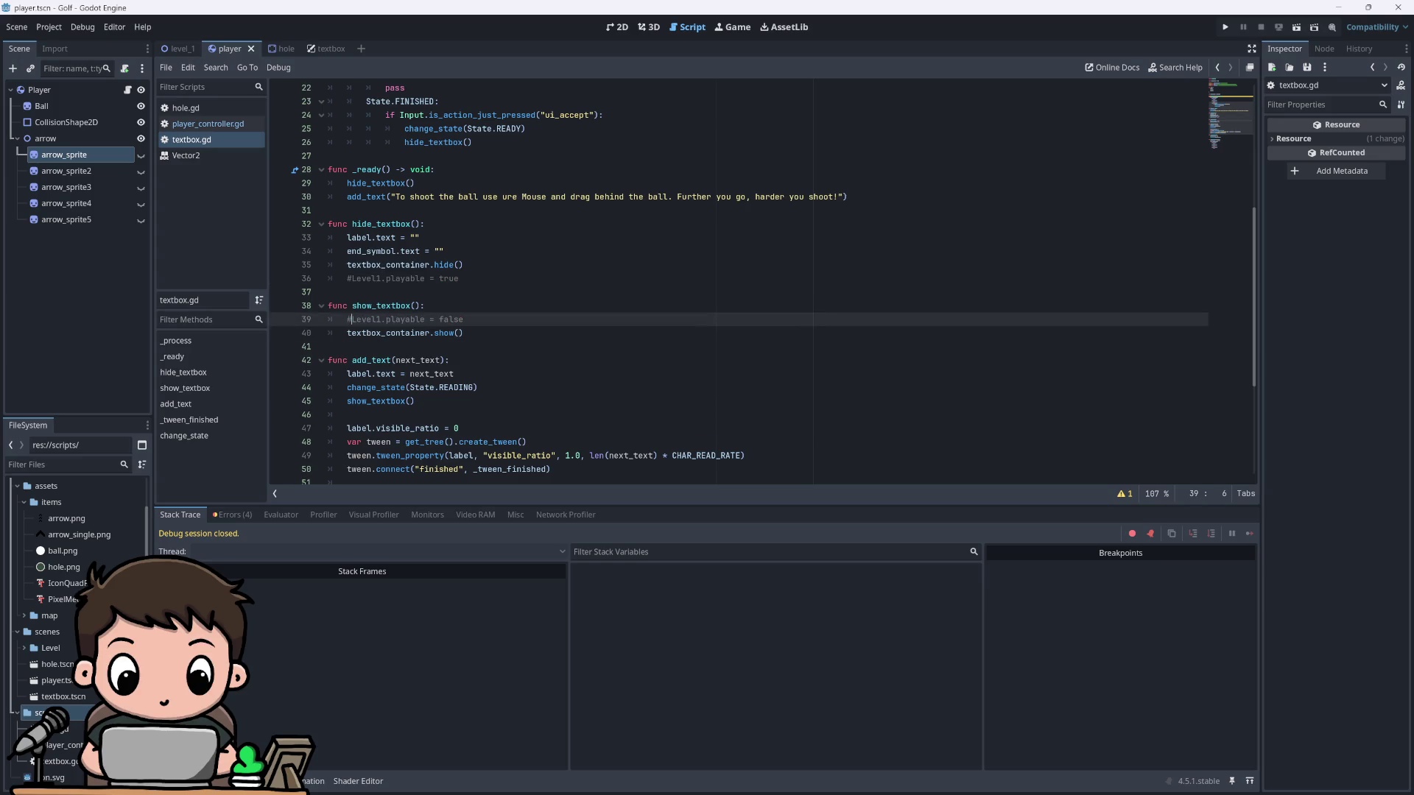
Step: Change playable on line 6 of player_controller.gd from false to true and save
left_click(207, 124)
left_click_drag(430, 155, 333, 156)
left_click(431, 155)
double_click(416, 155)
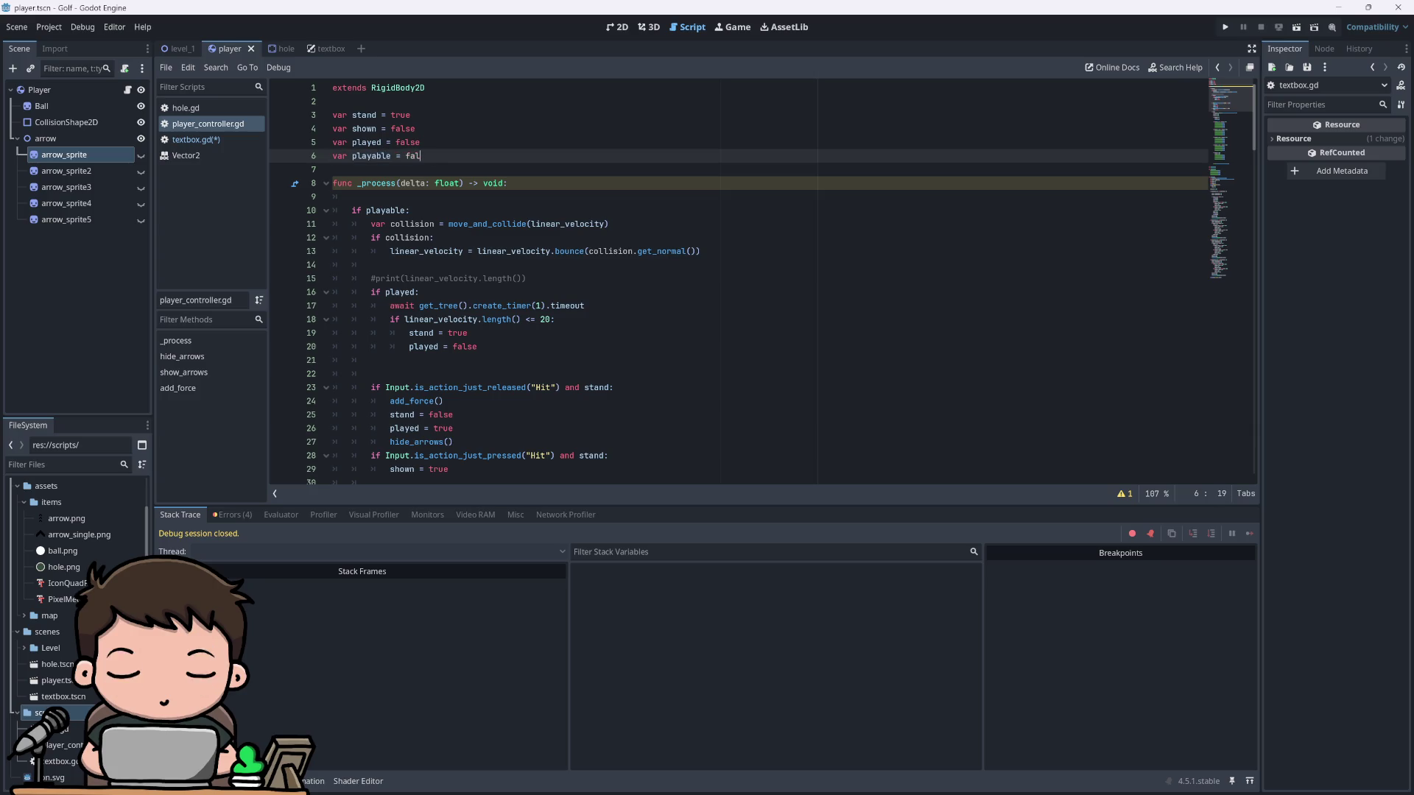
type("true")
key("ctrl+s")
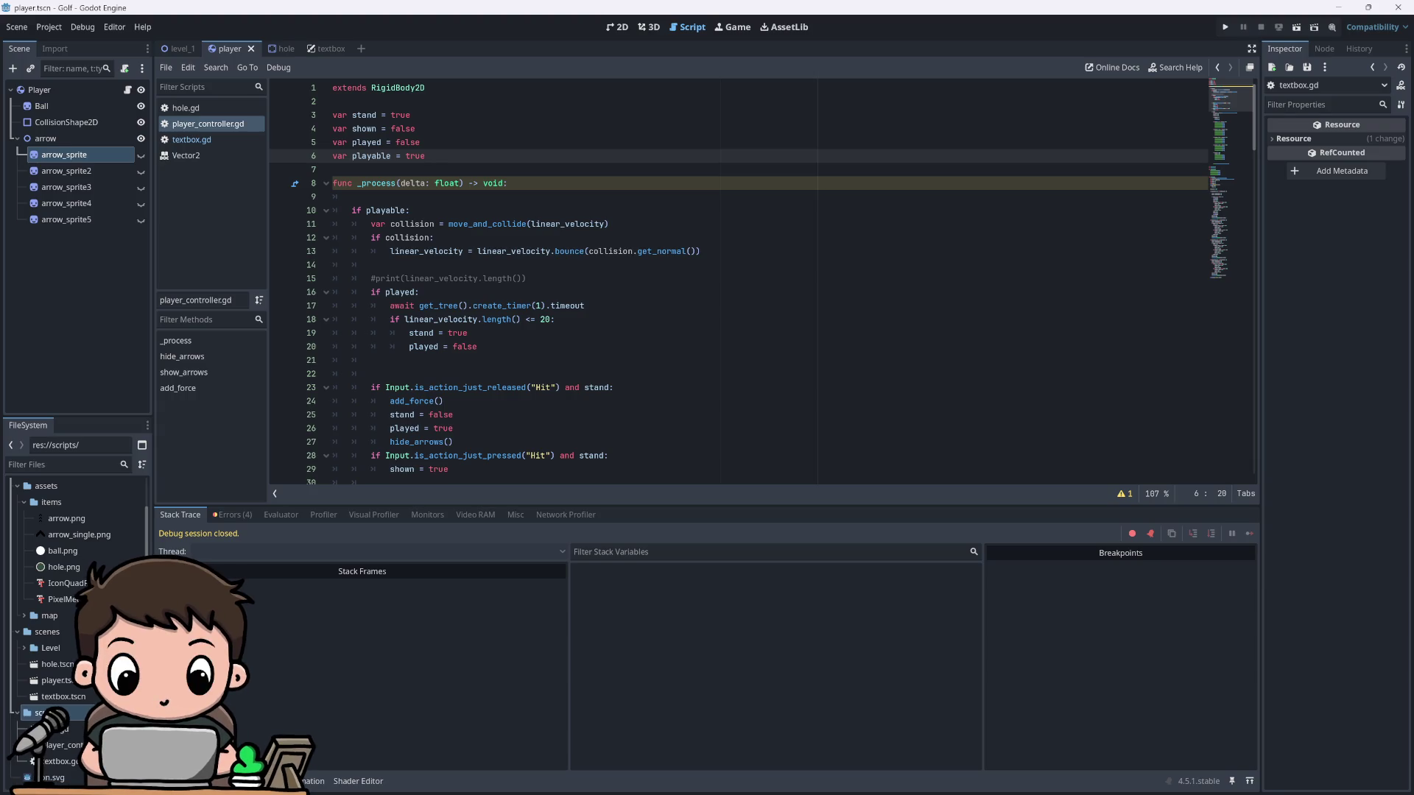
Step: Click in the editor beside the FileSystem dock to get ready to create a new file
left_click(207, 204)
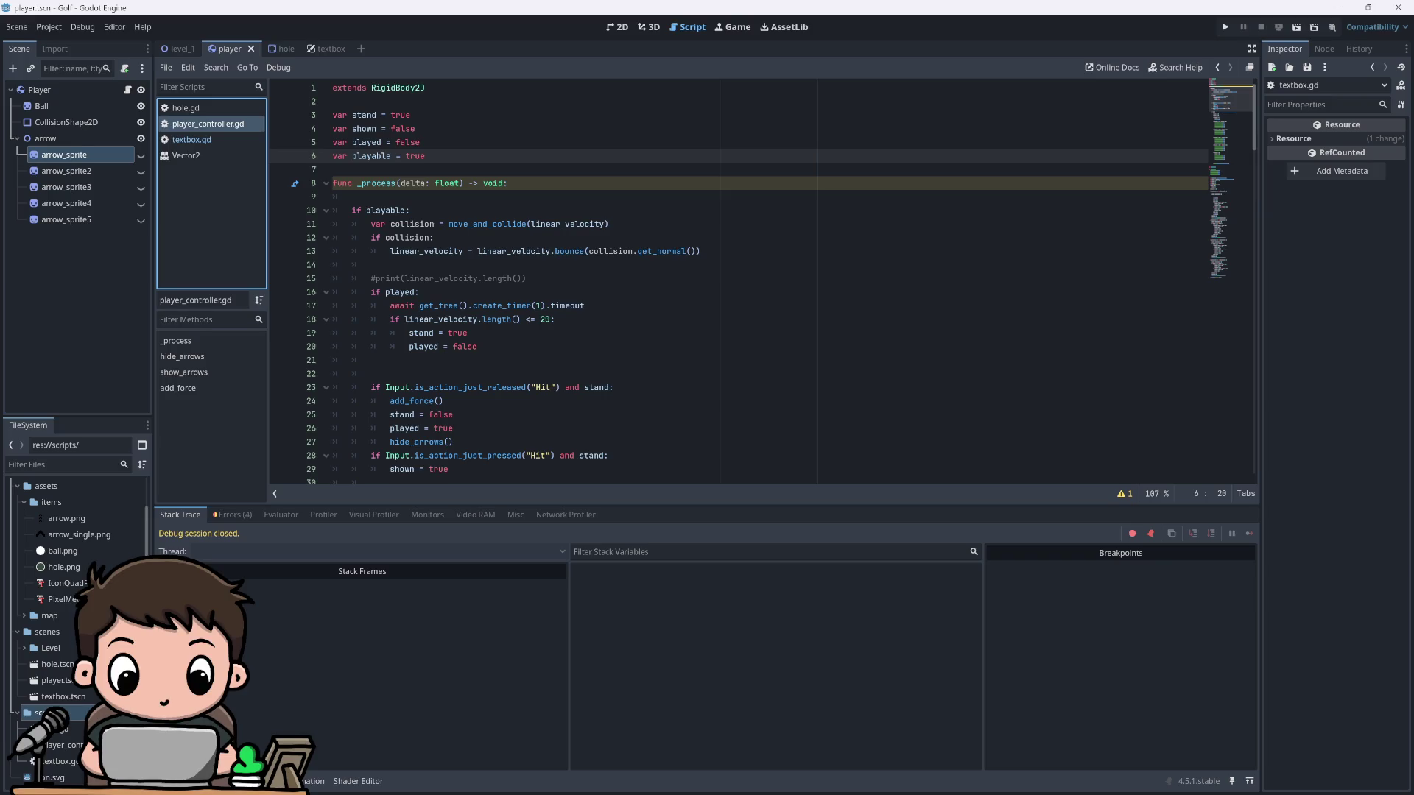
Step: Create the Node script res://scripts/global_var.gd from the FileSystem menu and open it in the script editor
right_click(60, 550)
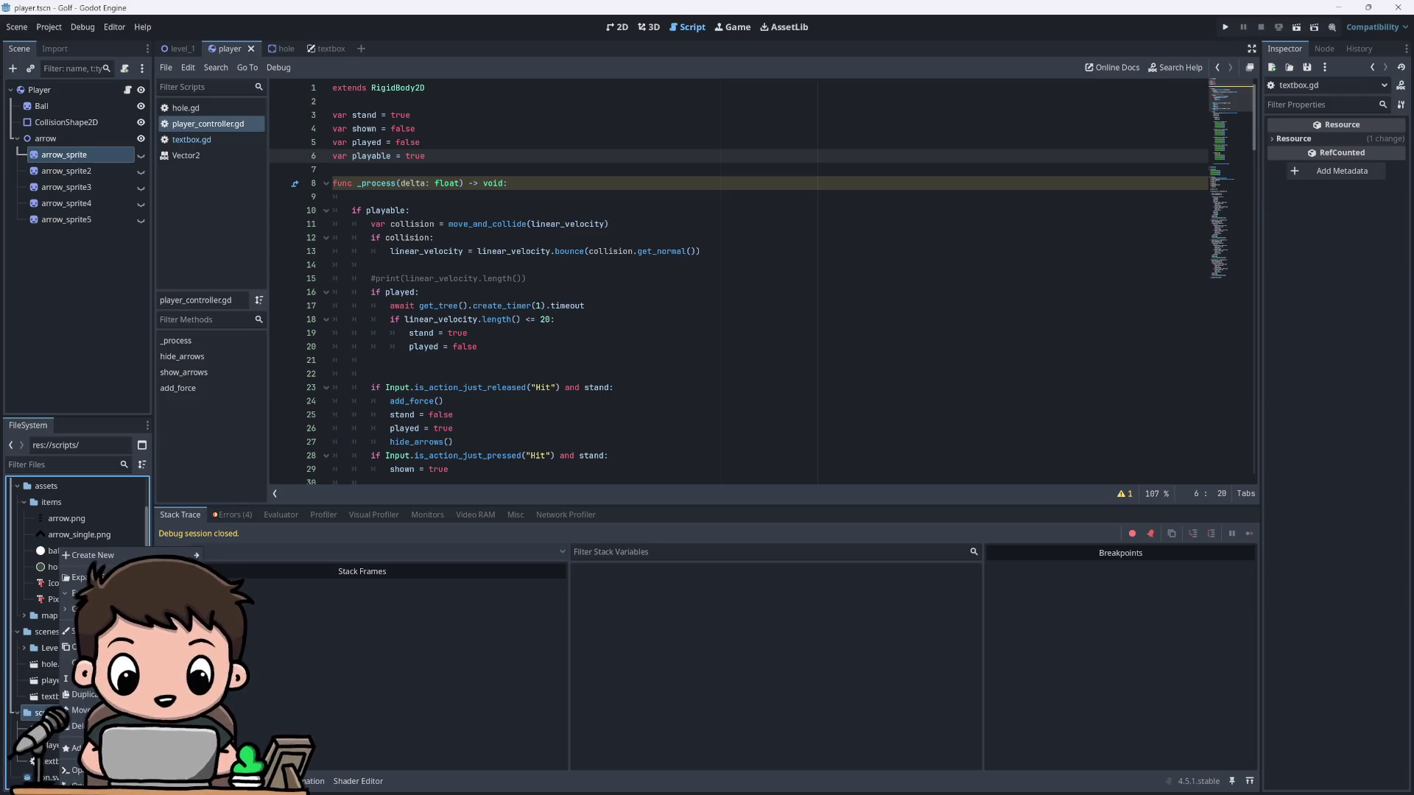
mouse_move(96, 556)
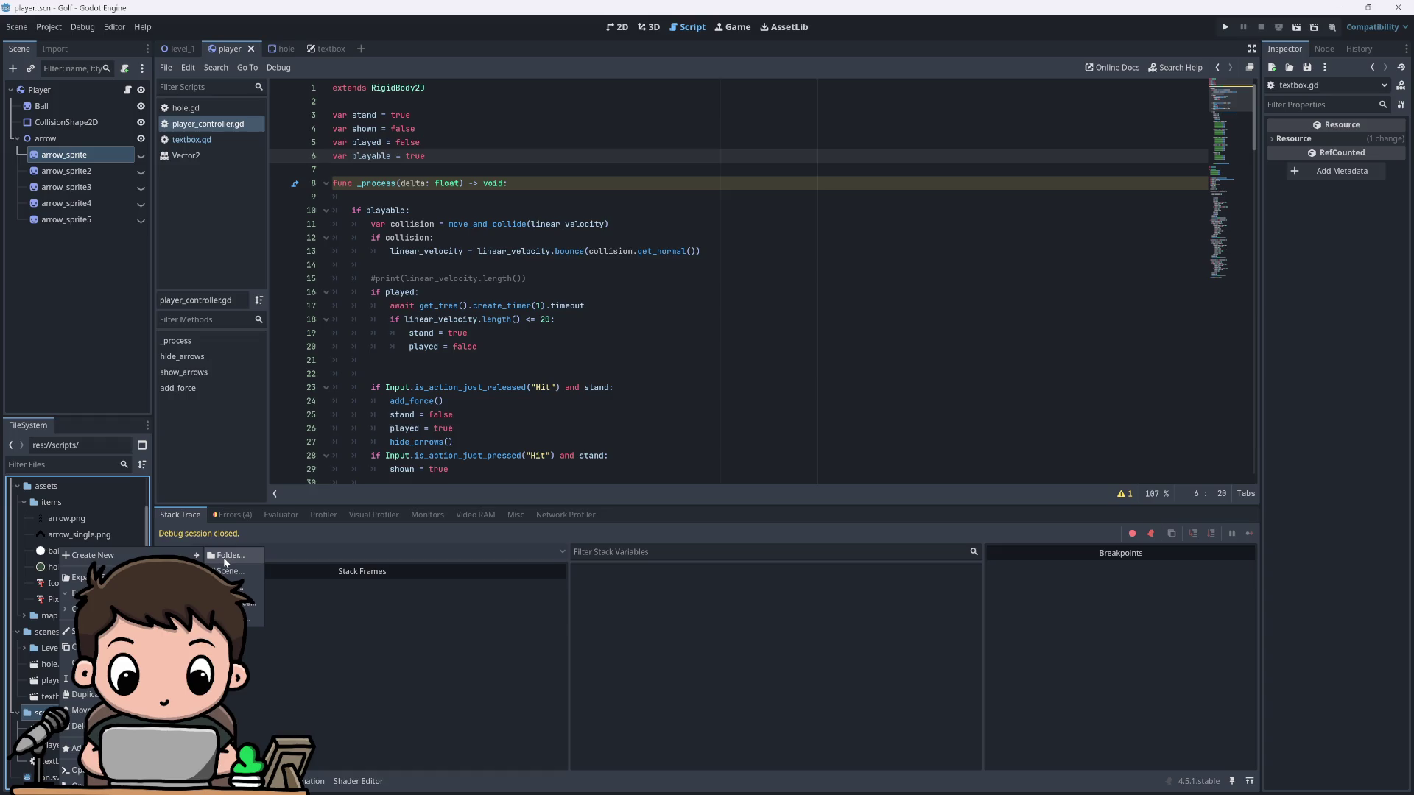
left_click(226, 587)
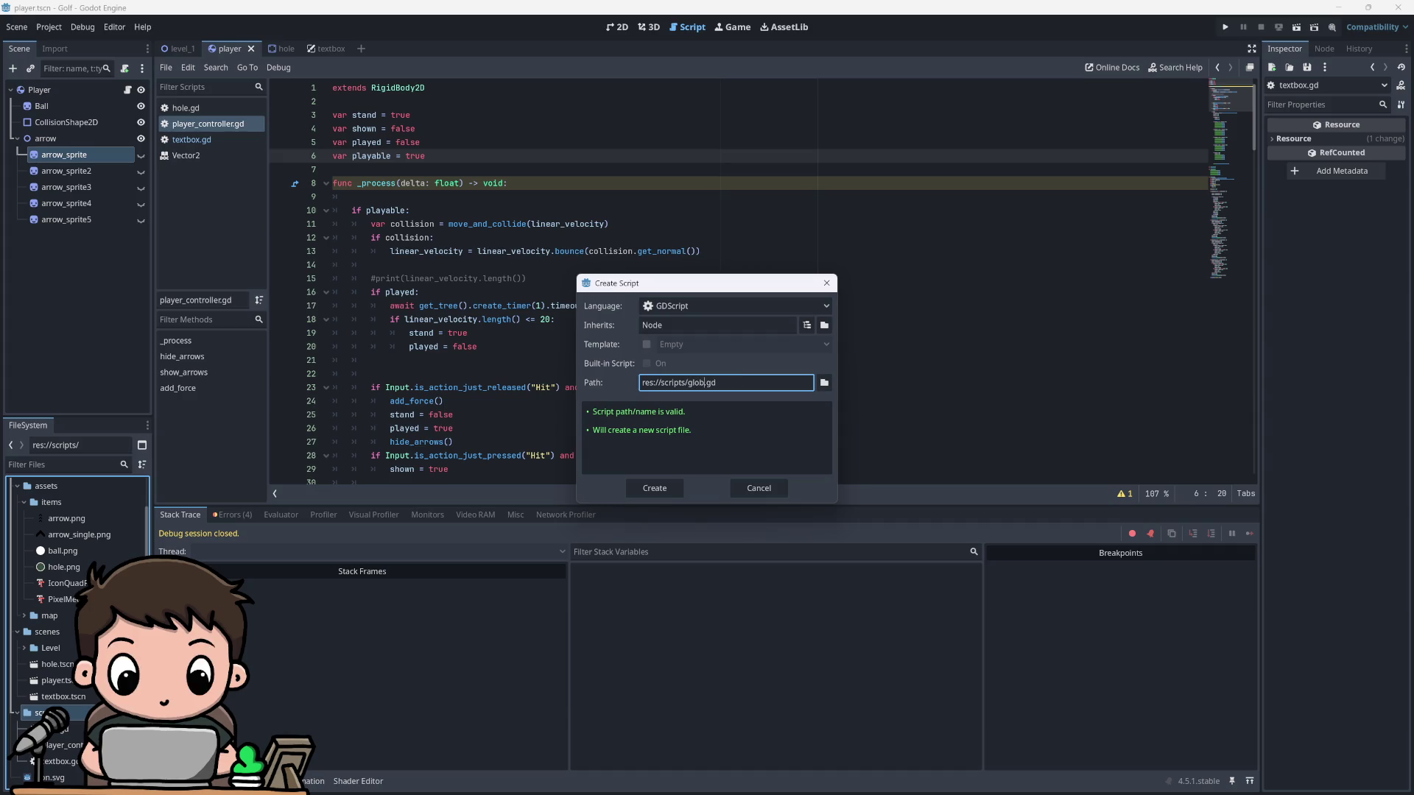
type("global_var")
left_click(665, 493)
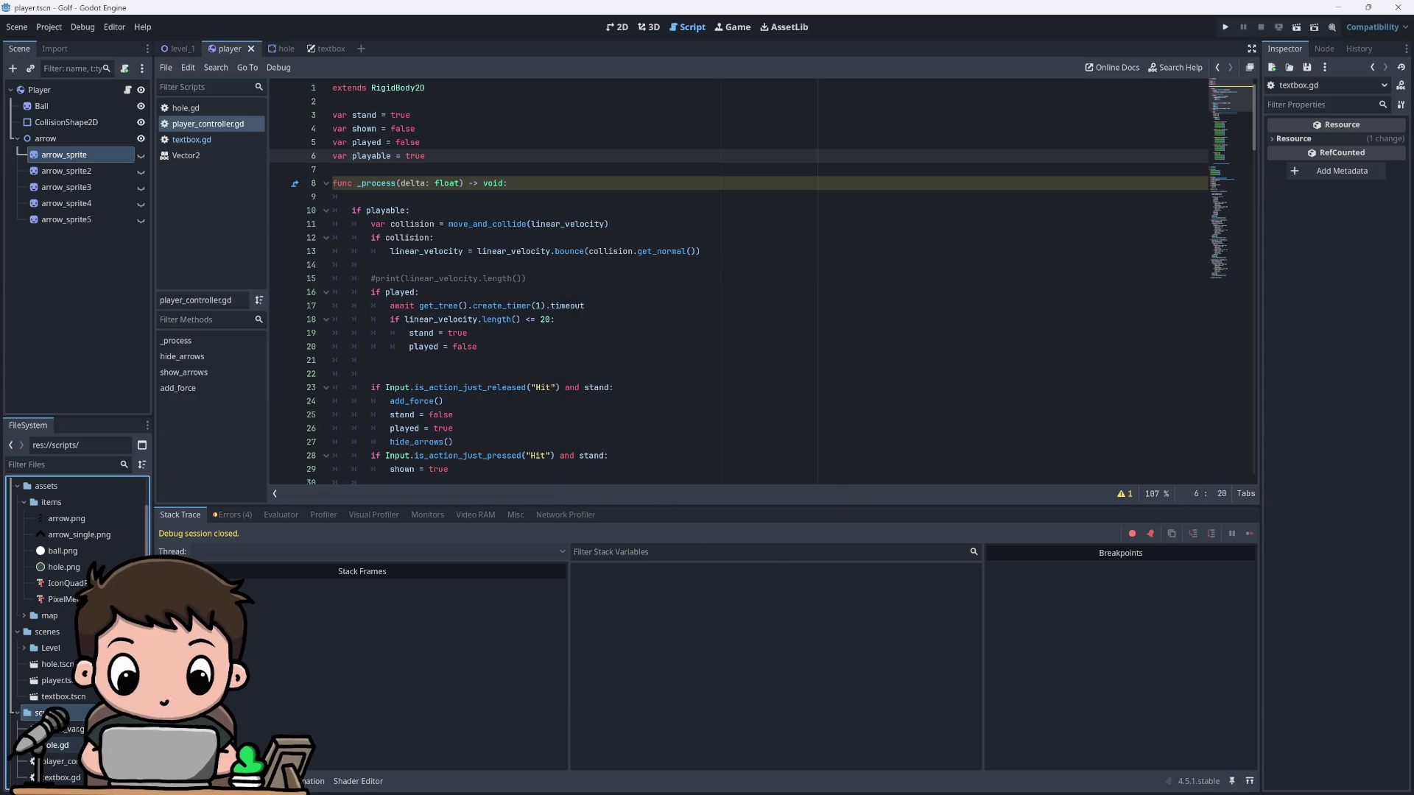
left_click(78, 735)
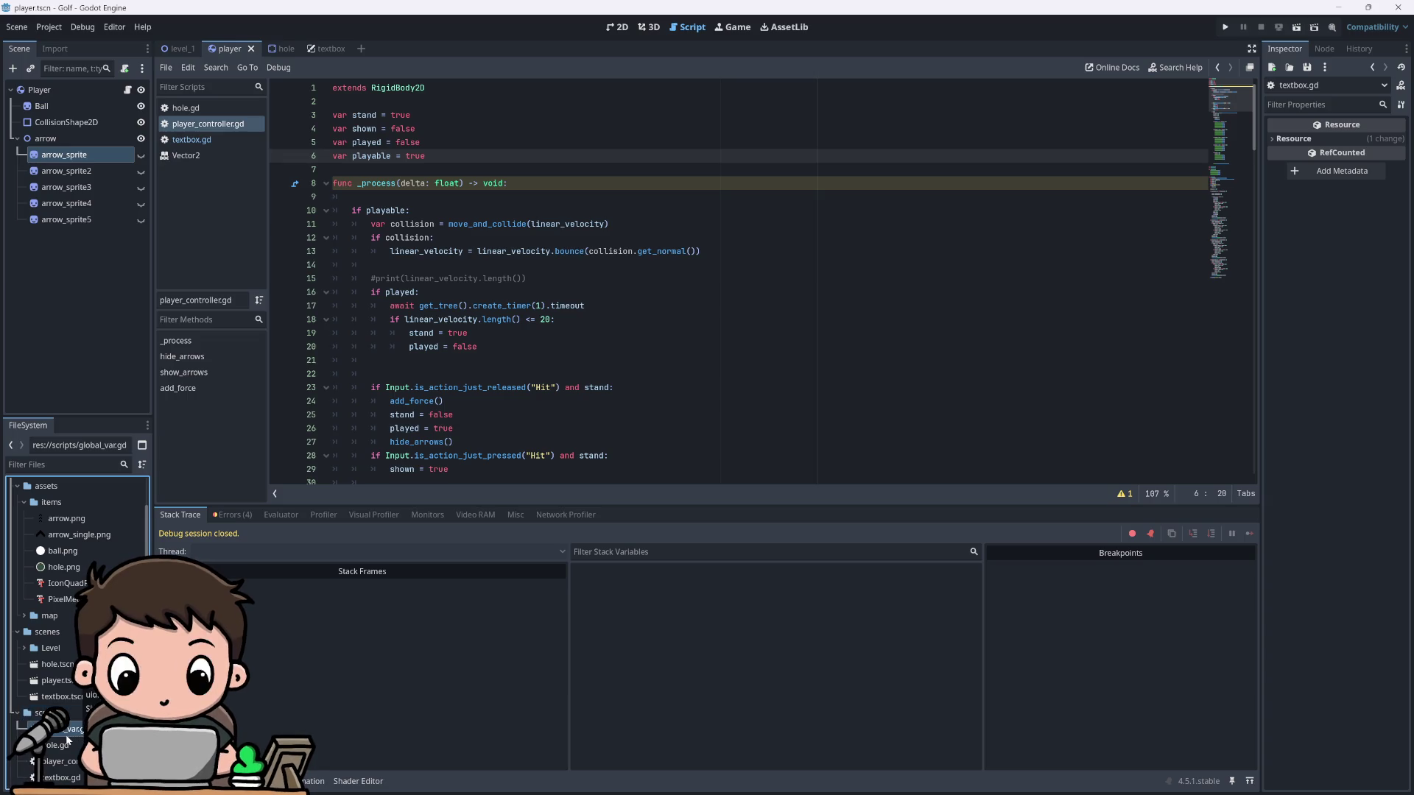
double_click(67, 736)
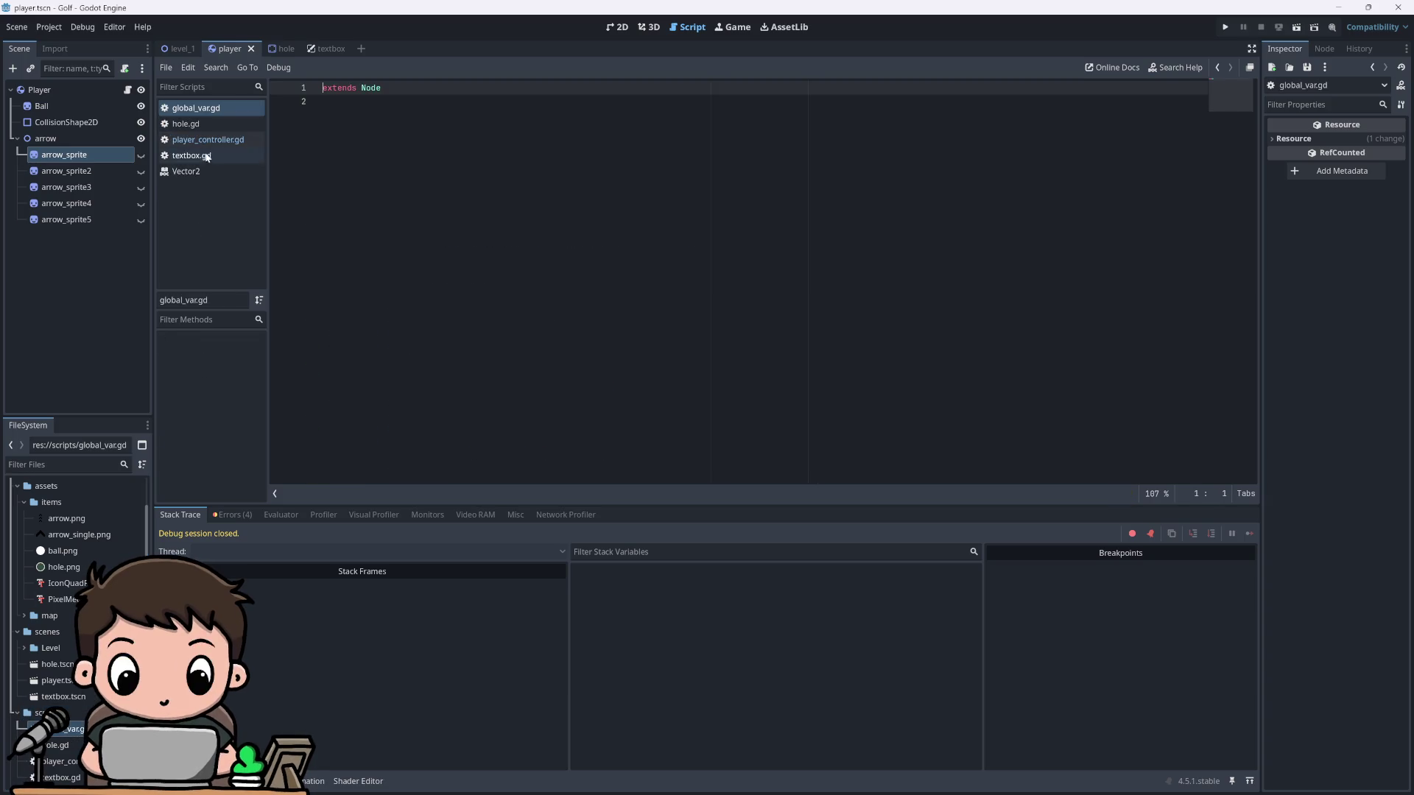
Step: Add 'var playable = true' to global_var.gd and save it
left_click(214, 124)
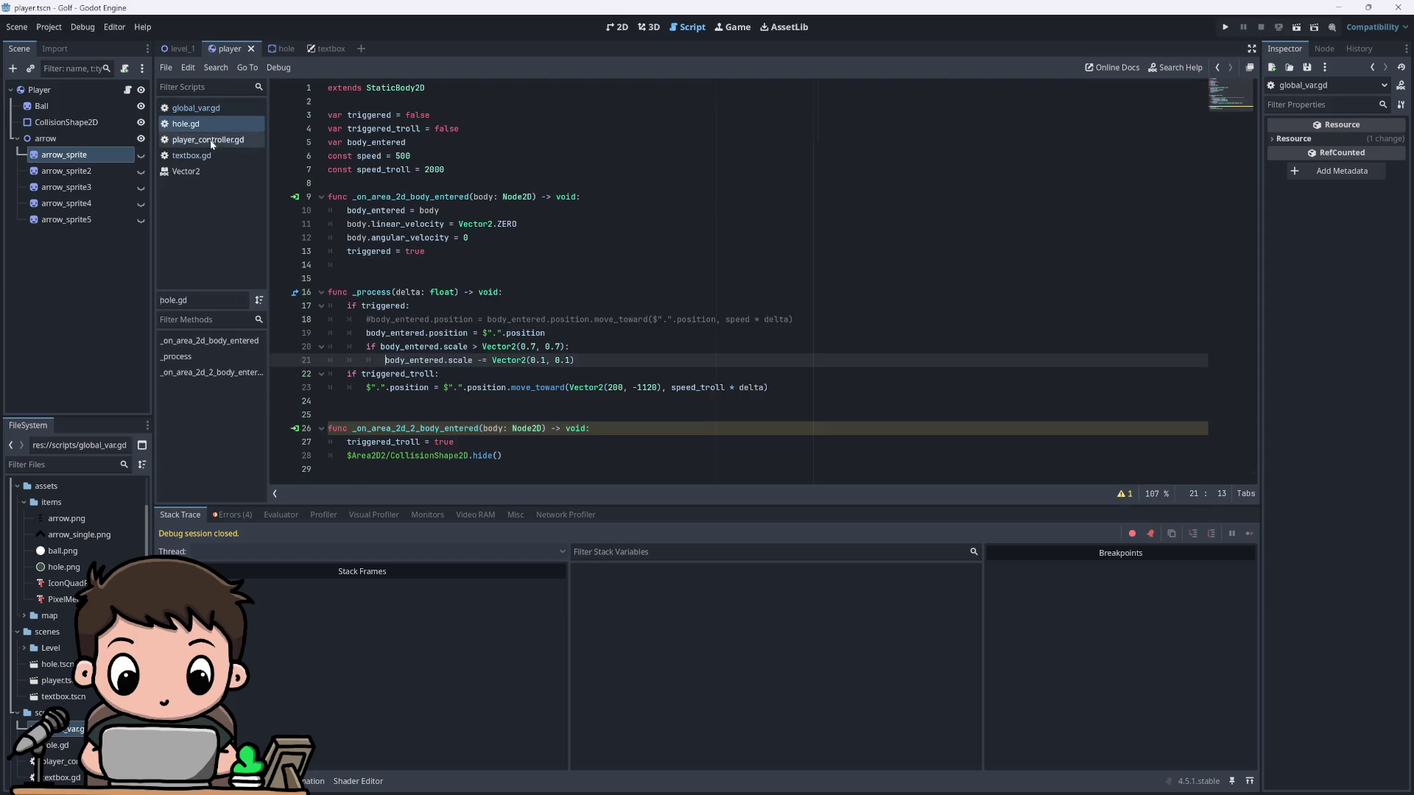
left_click(211, 109)
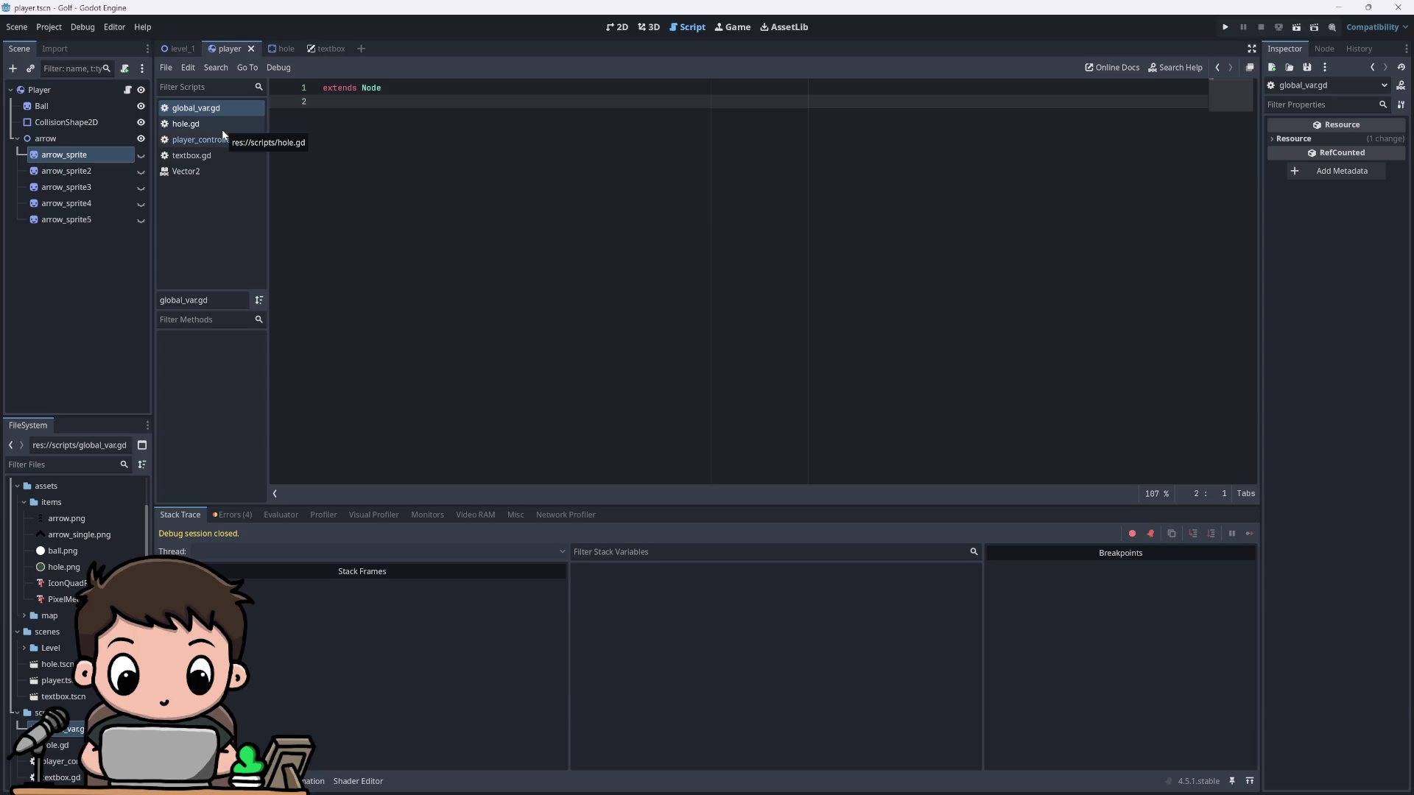
left_click(343, 87)
left_click(324, 102)
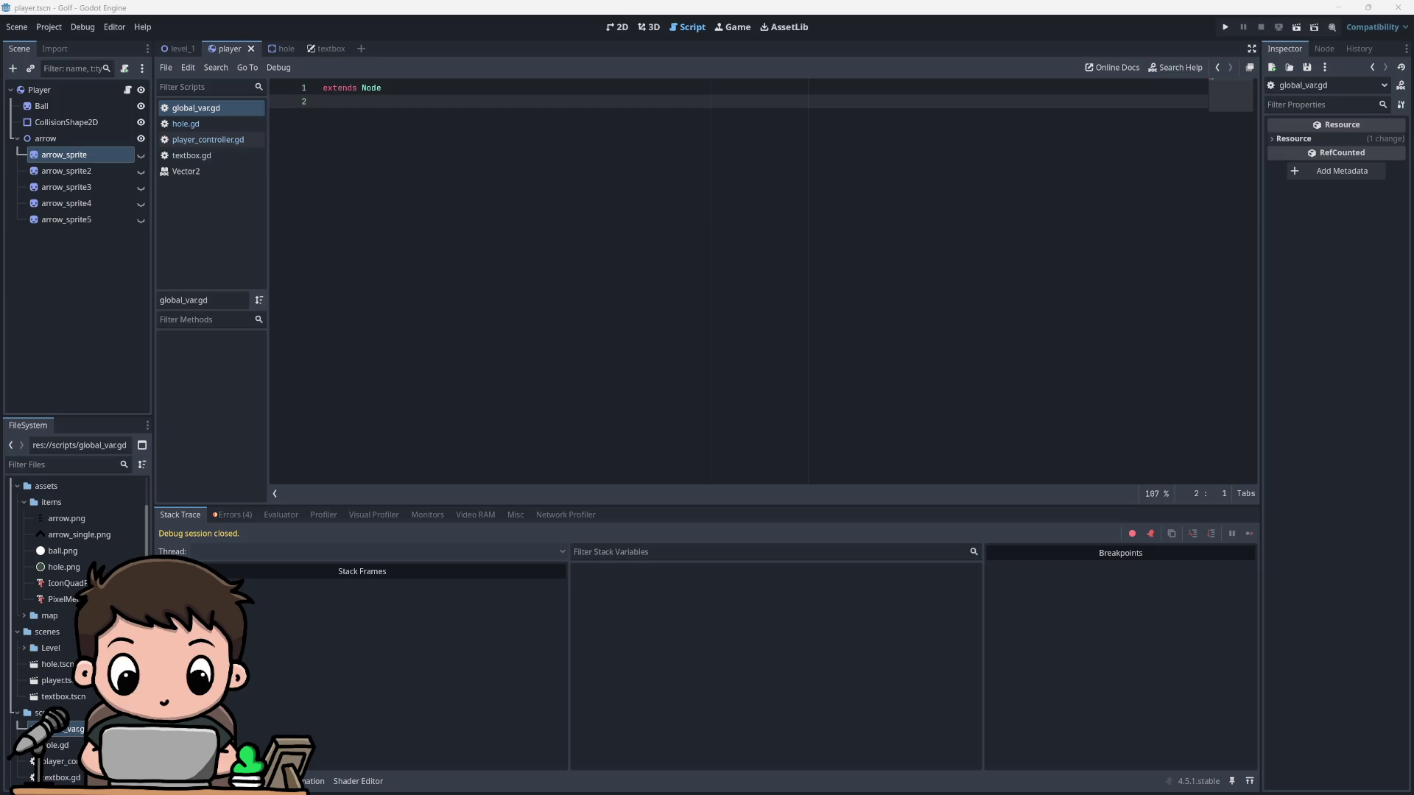
key("Return")
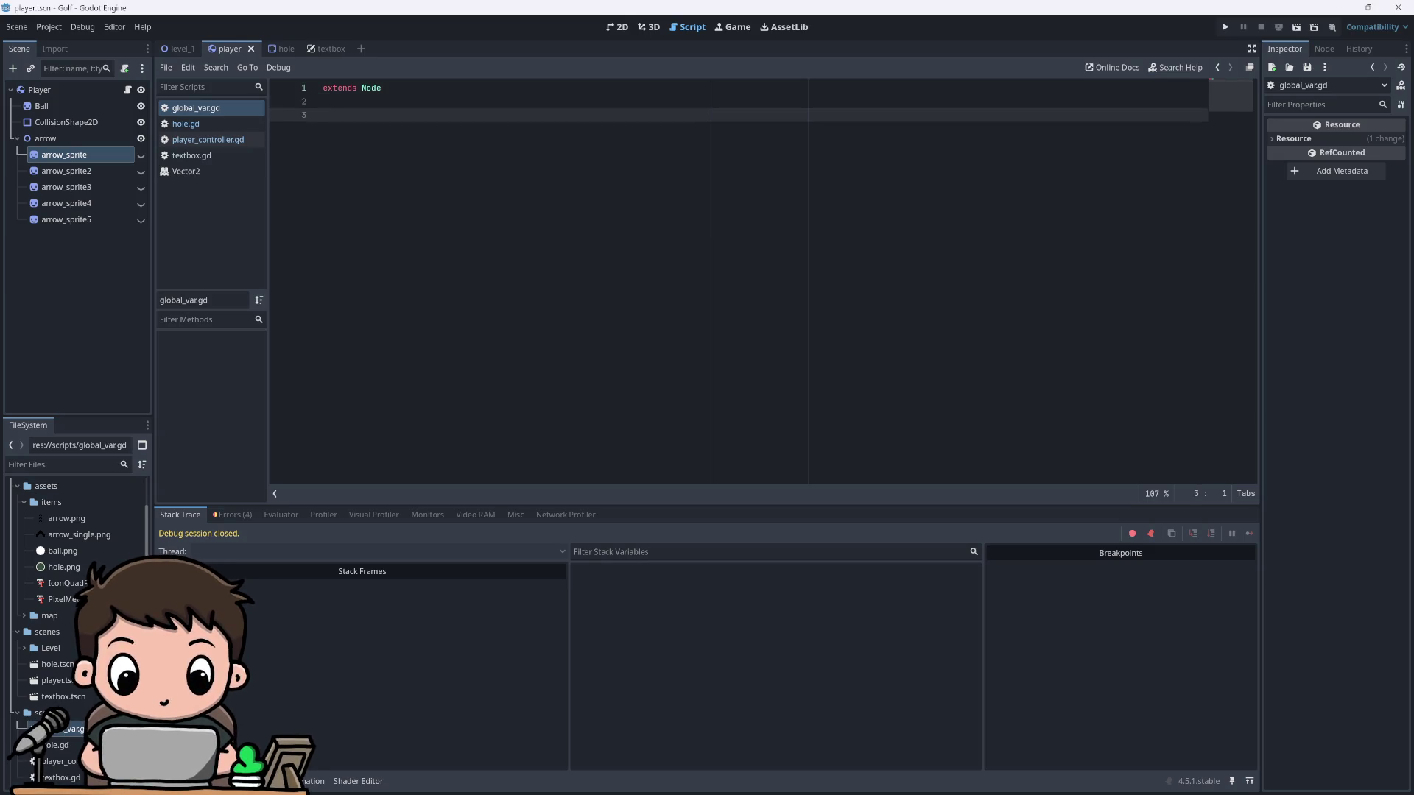
type("var play")
type("able = ")
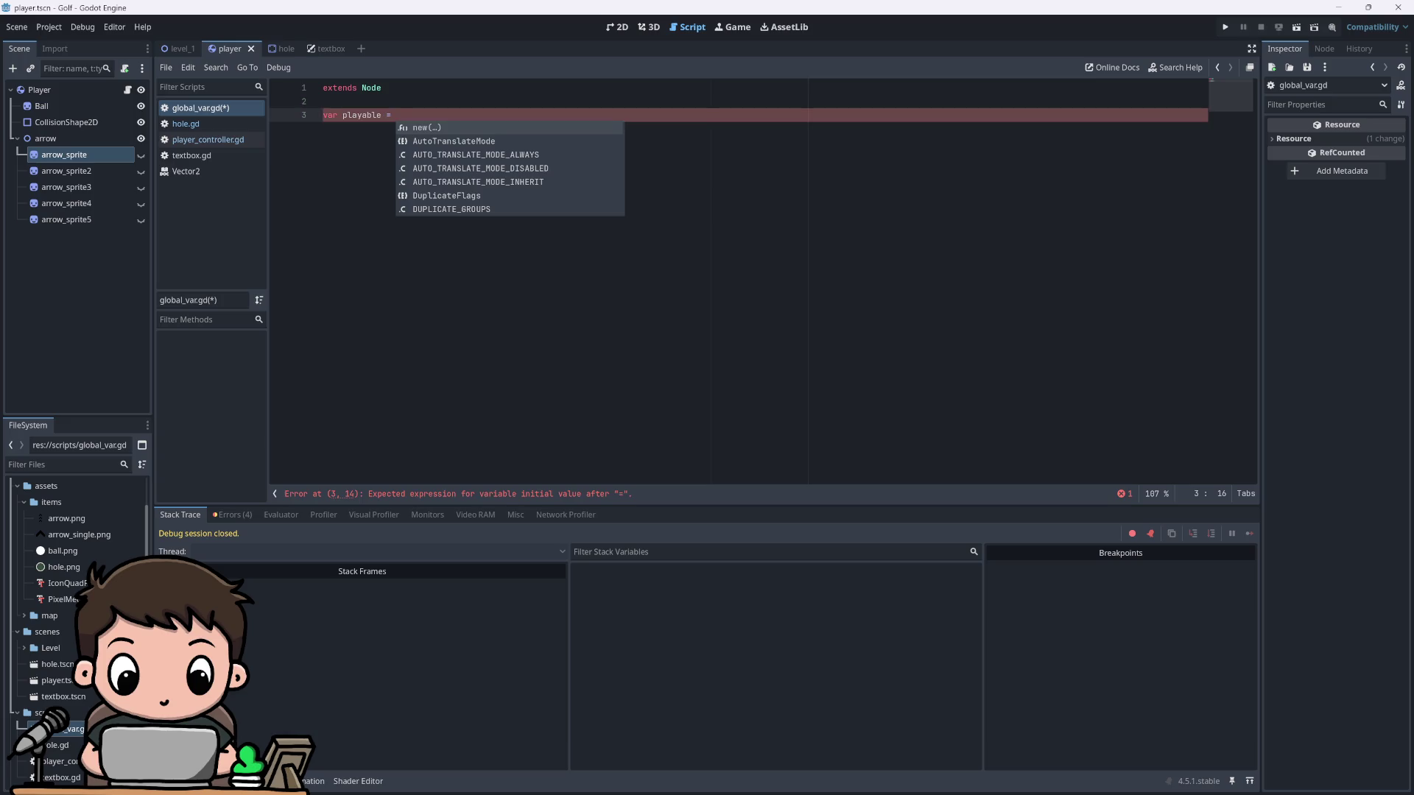
type("true")
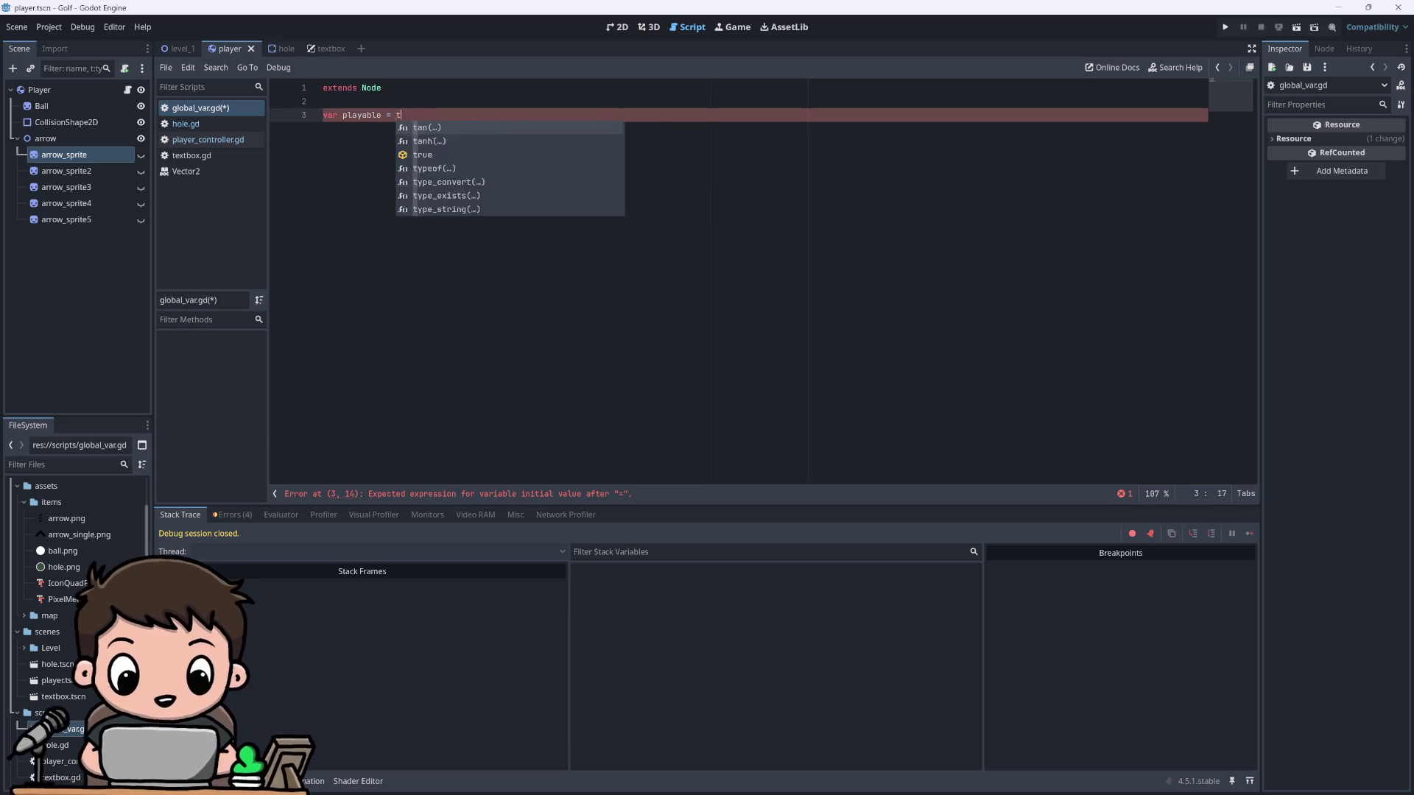
key("ctrl+s")
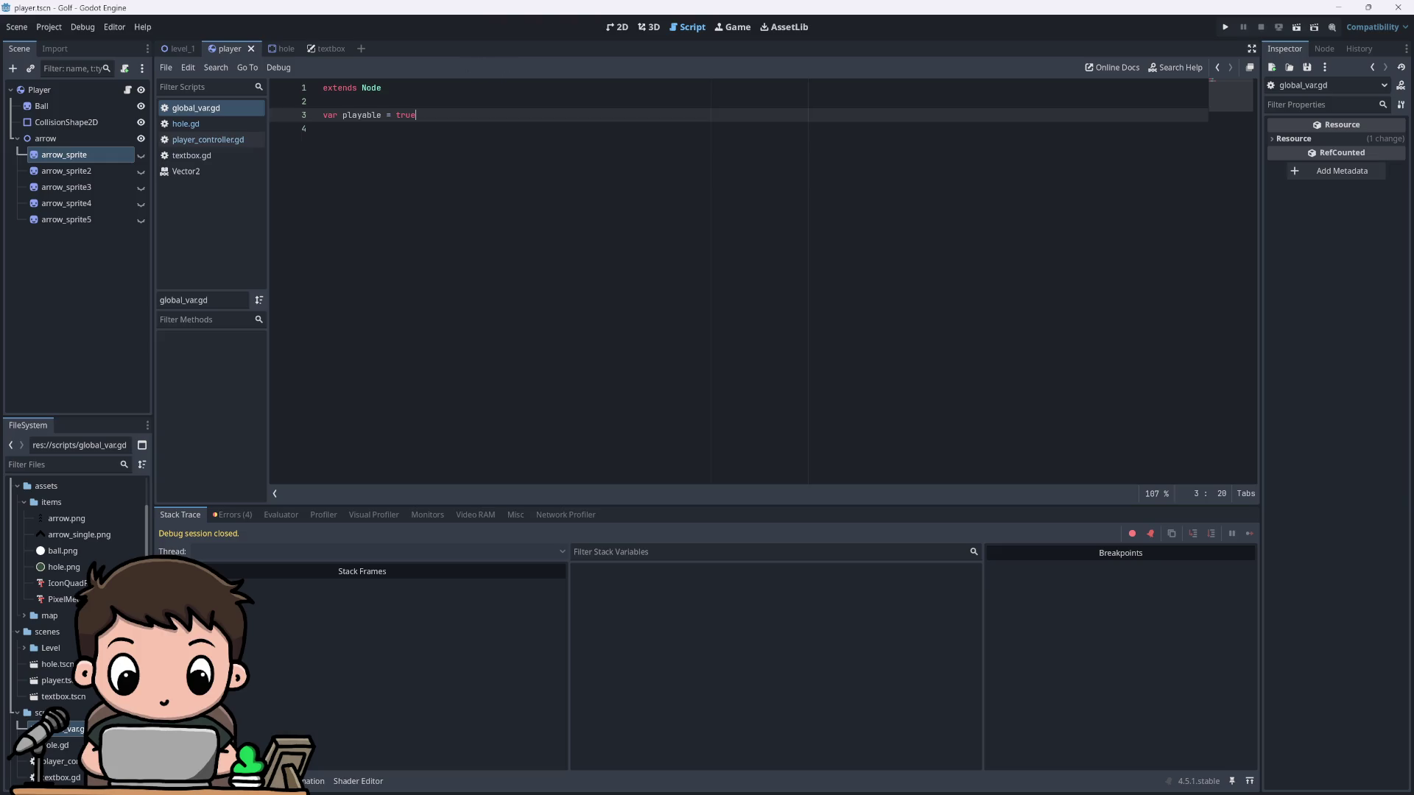
Step: Open Project Settings to the Autoload list
left_click(234, 121)
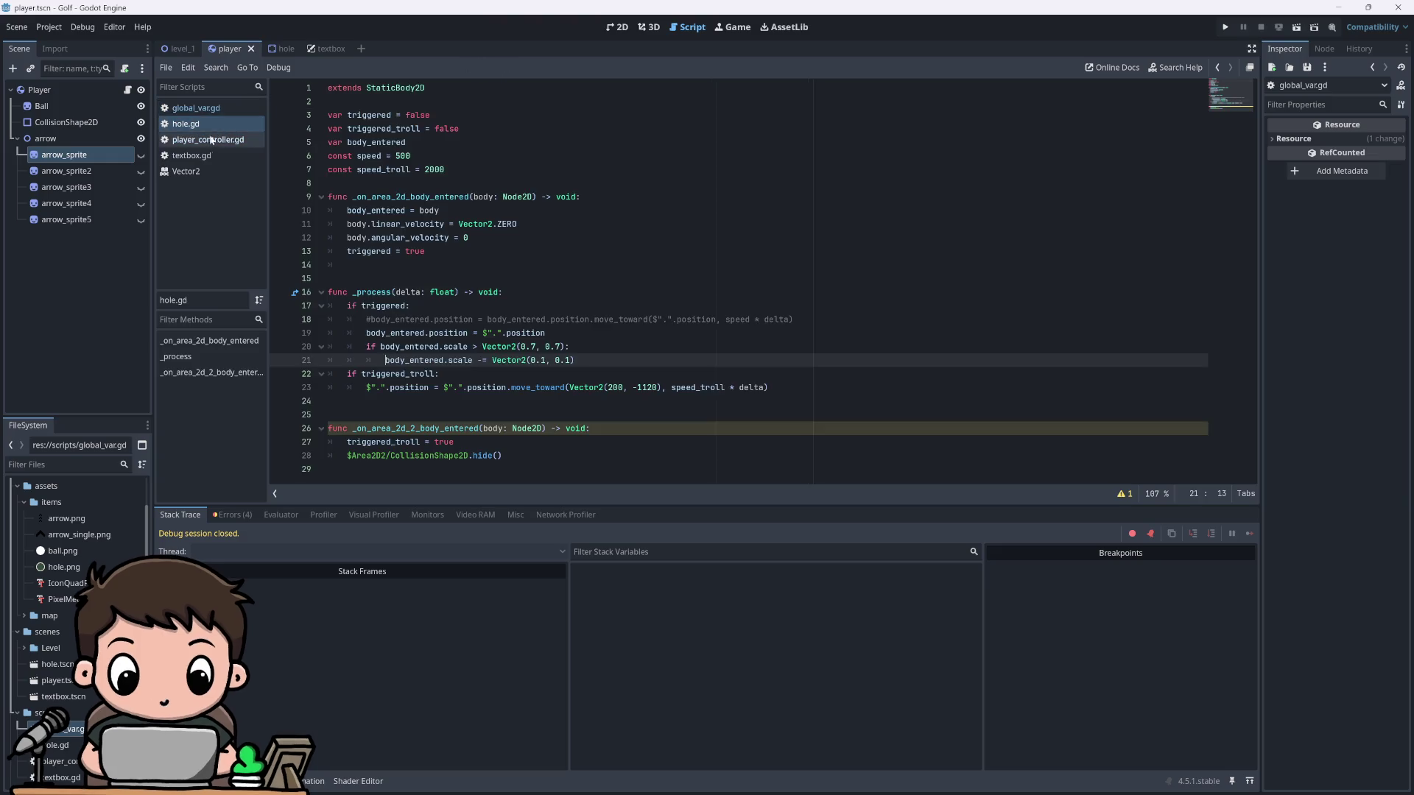
left_click(175, 109)
left_click(49, 26)
left_click(74, 59)
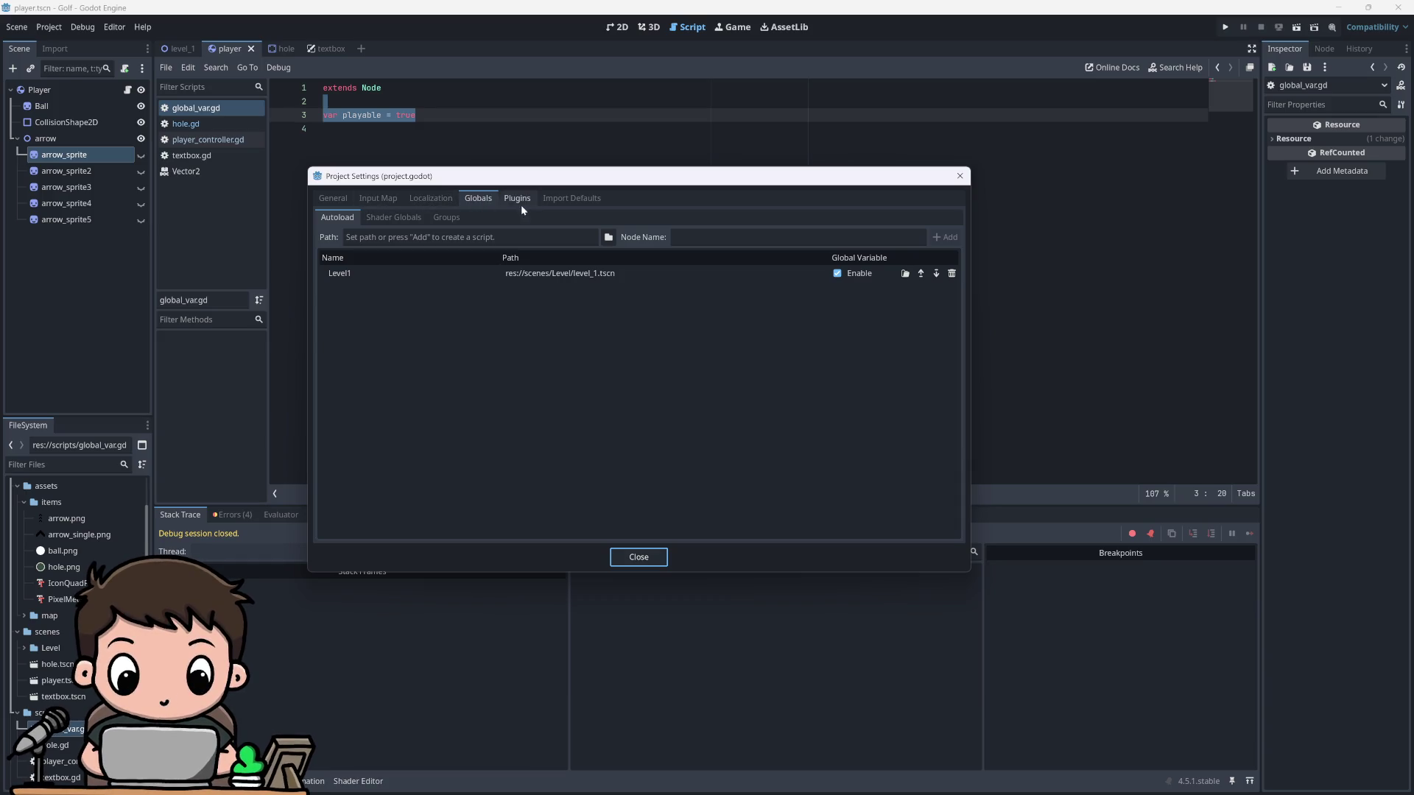
Step: Delete the Level1 autoload and add res://scripts/global_var.gd as the GlobalVar autoload
left_click(952, 273)
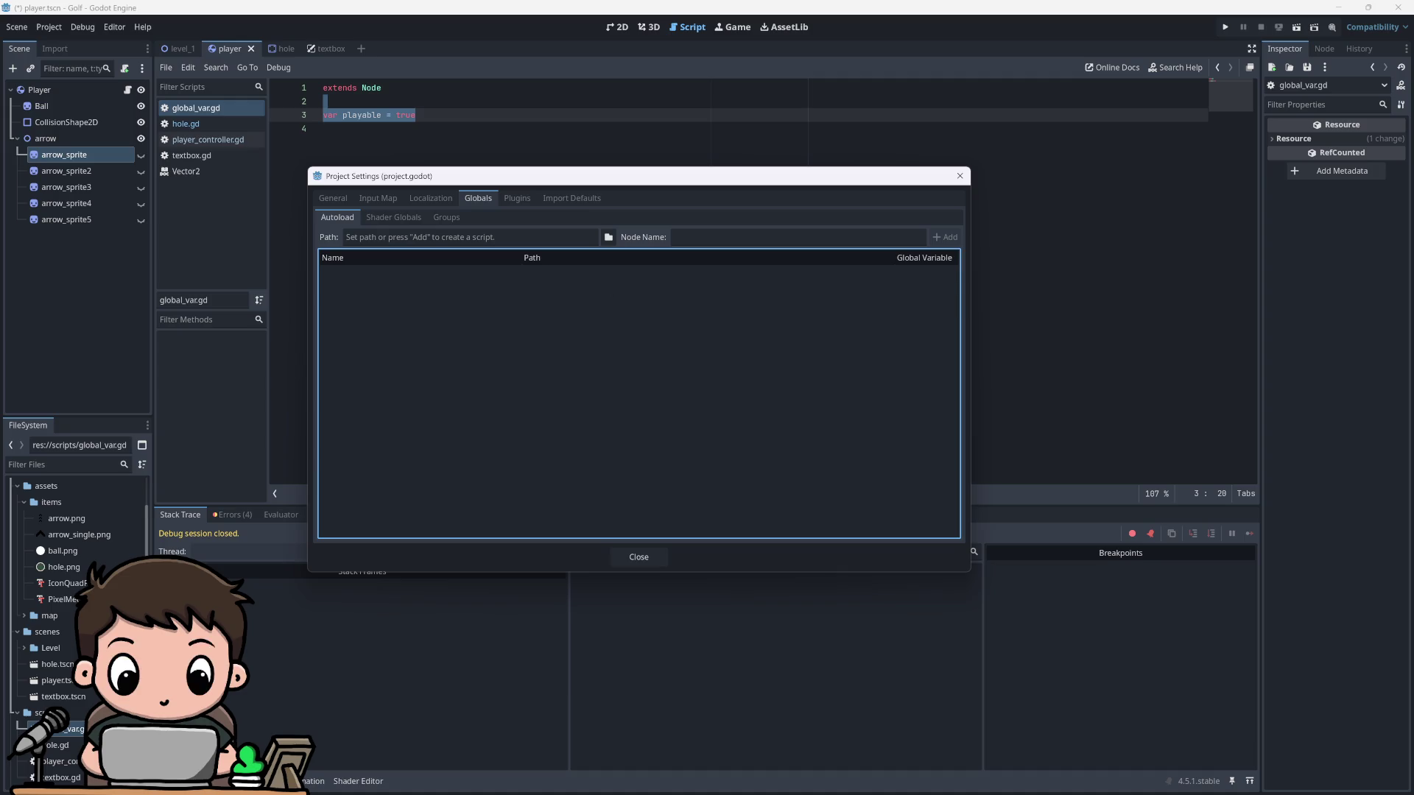
left_click(608, 237)
left_click(453, 454)
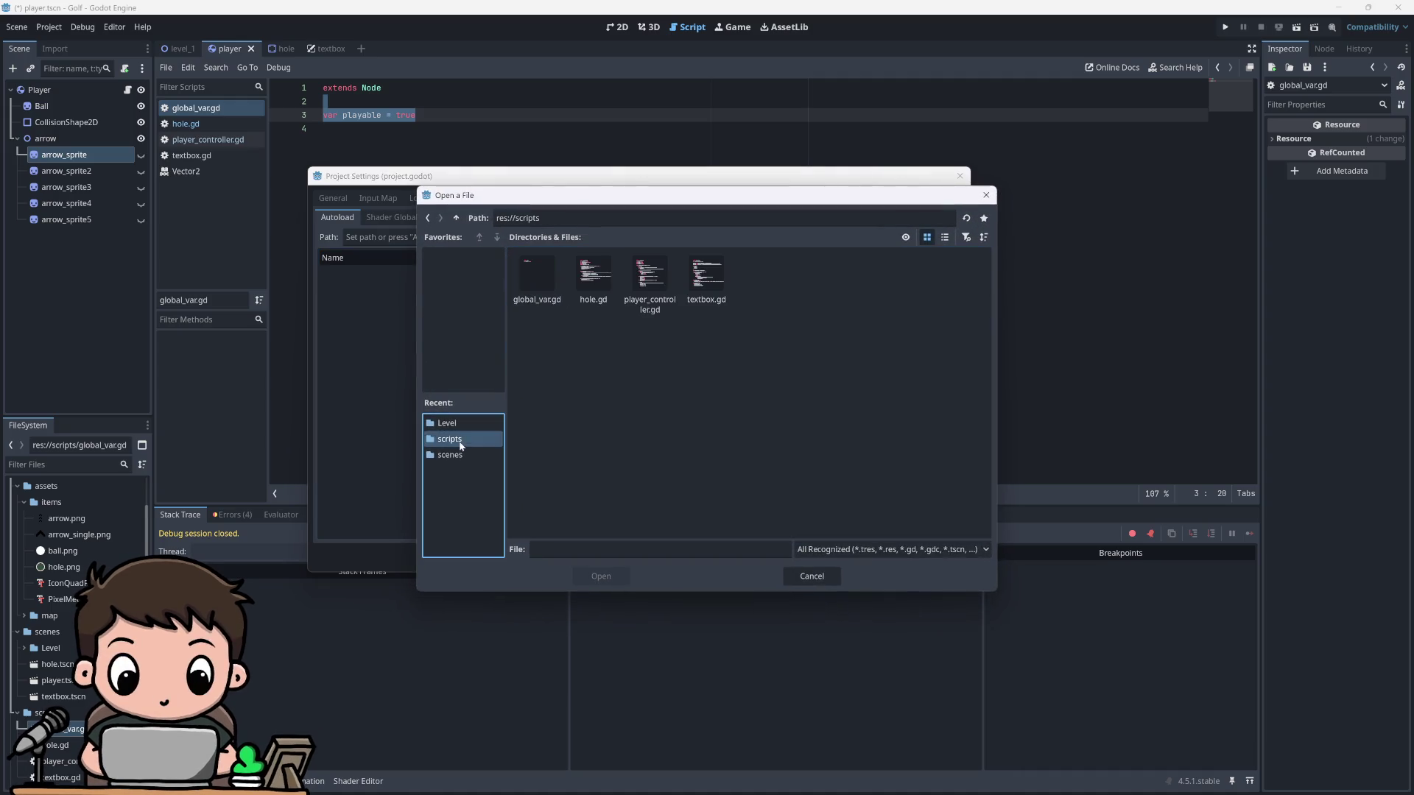
left_click(470, 438)
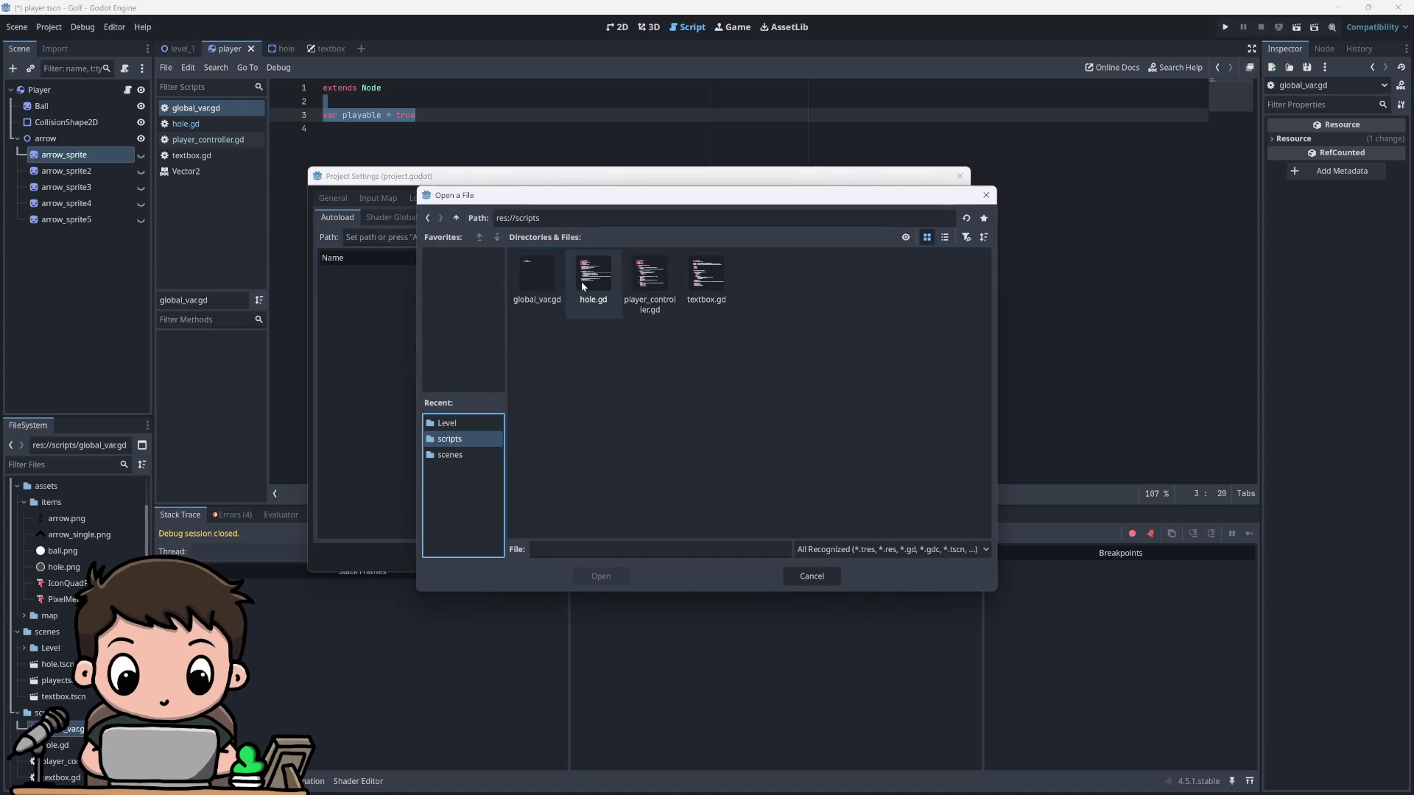
left_click(539, 284)
double_click(539, 284)
left_click(709, 237)
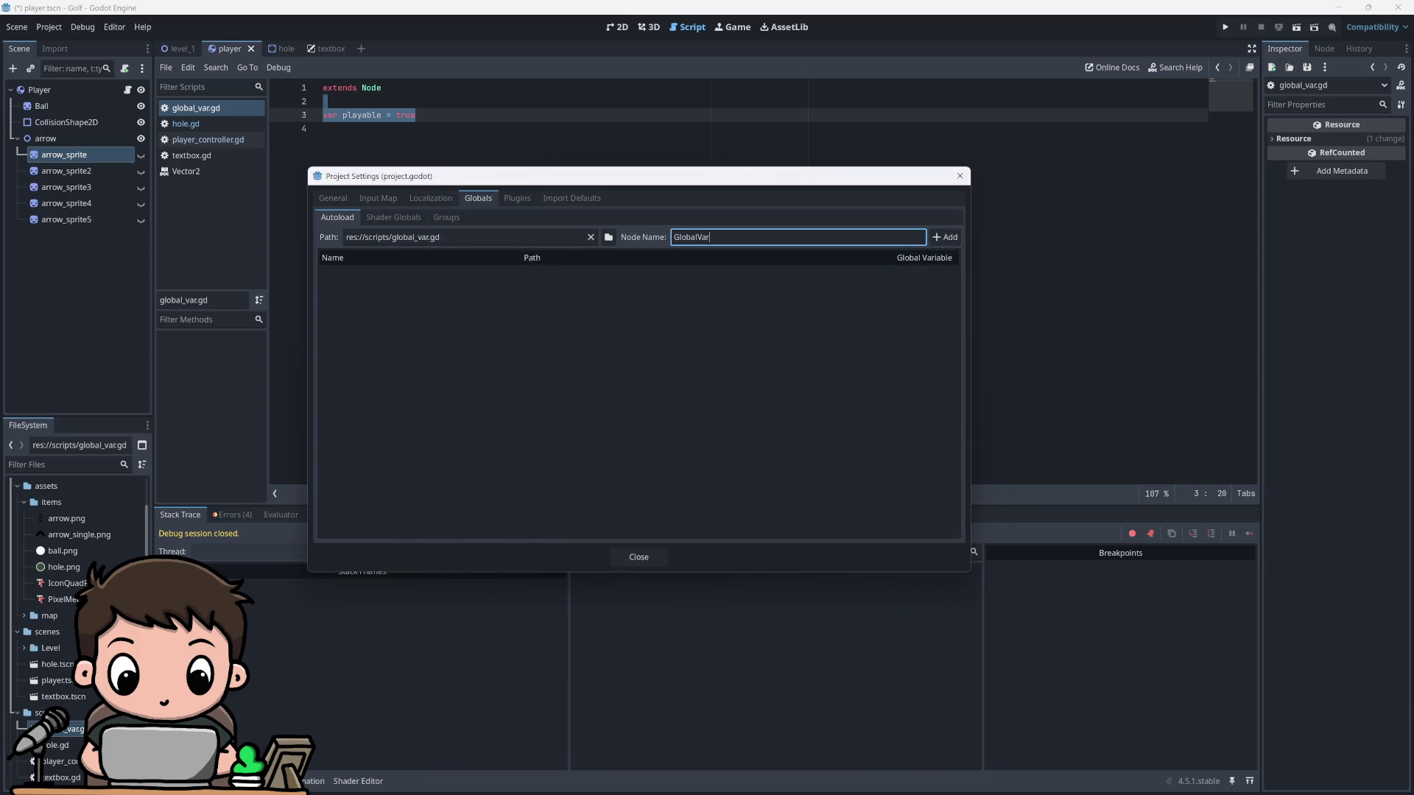
left_click(945, 237)
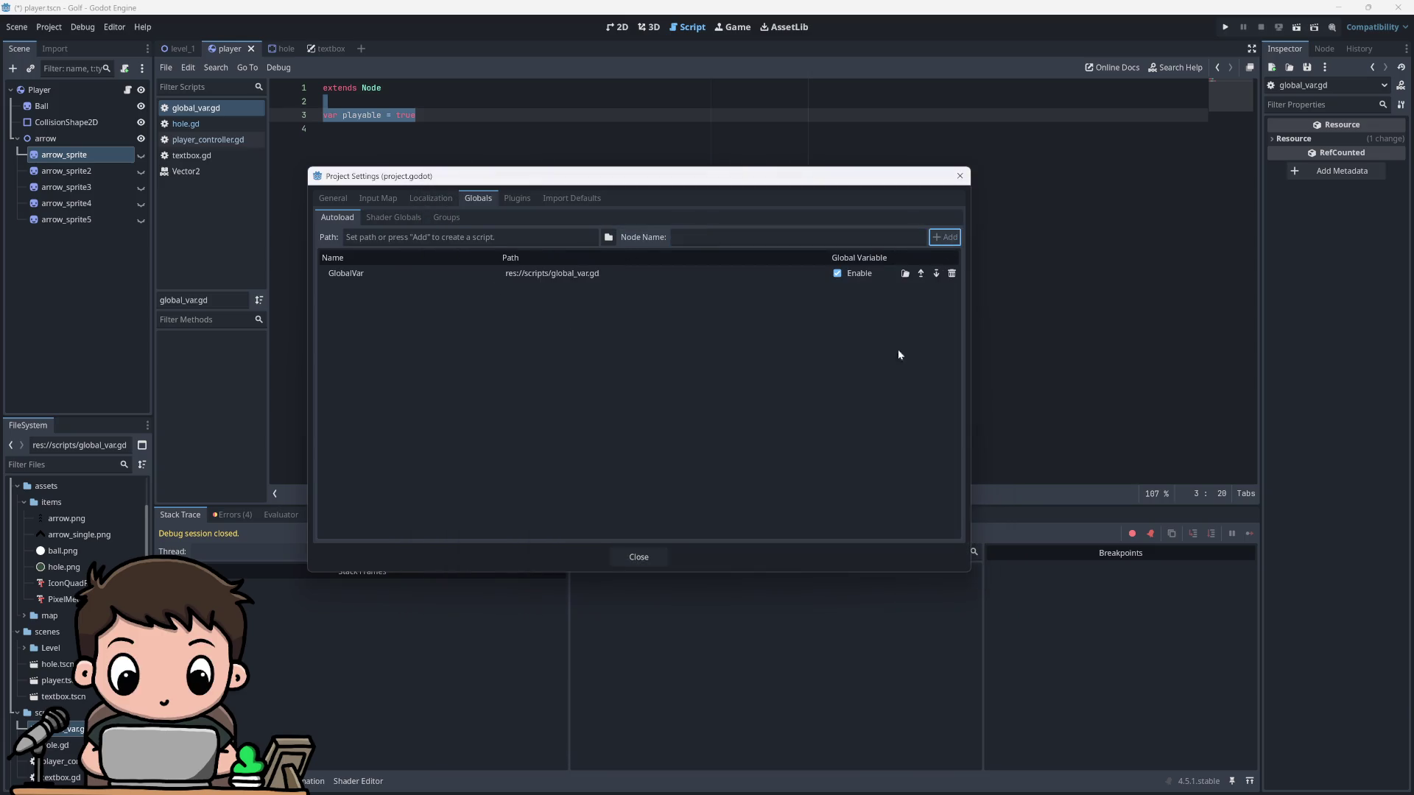
left_click(639, 558)
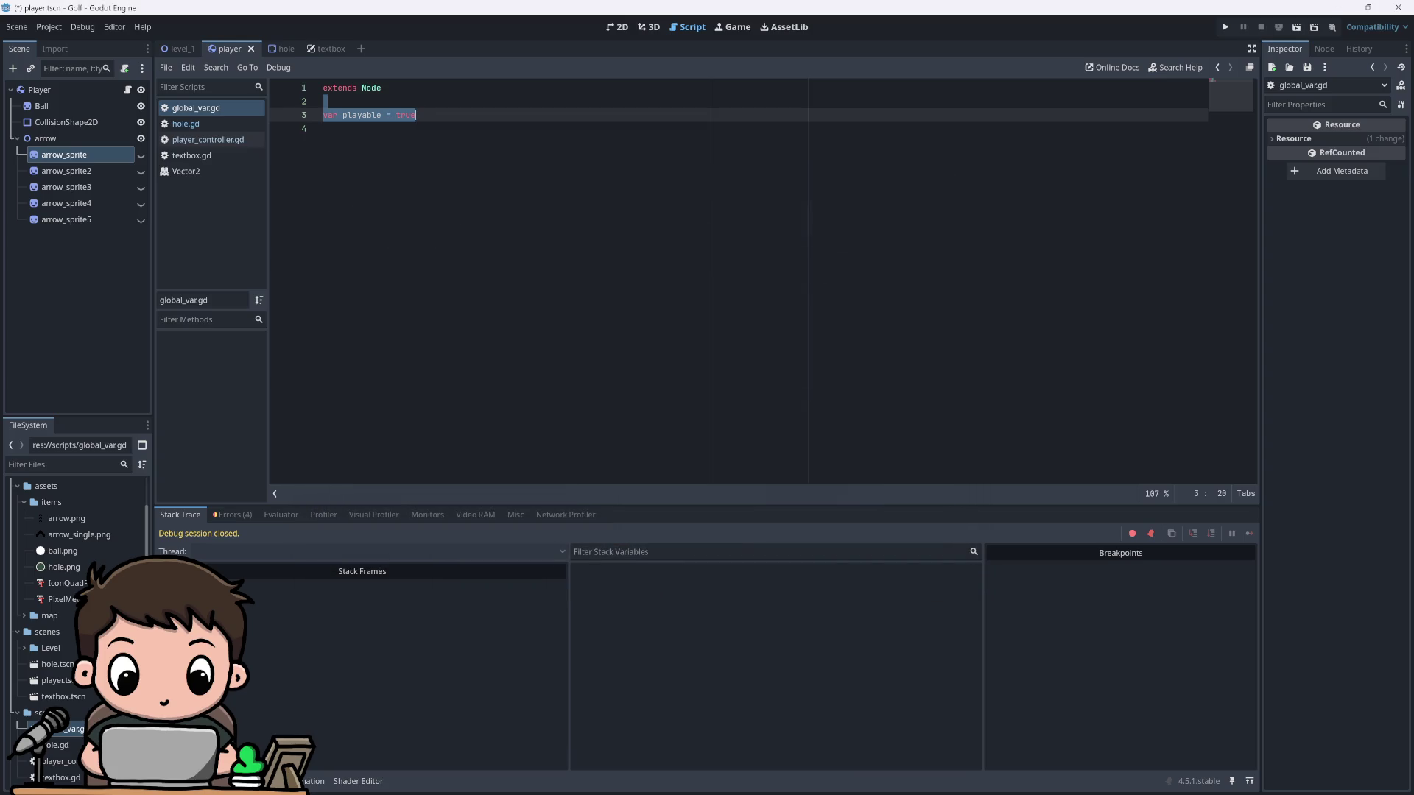
Step: Remove player_controller.gd's local playable variable and change its check to 'if GlobalVar.playable:', then save
left_click(209, 121)
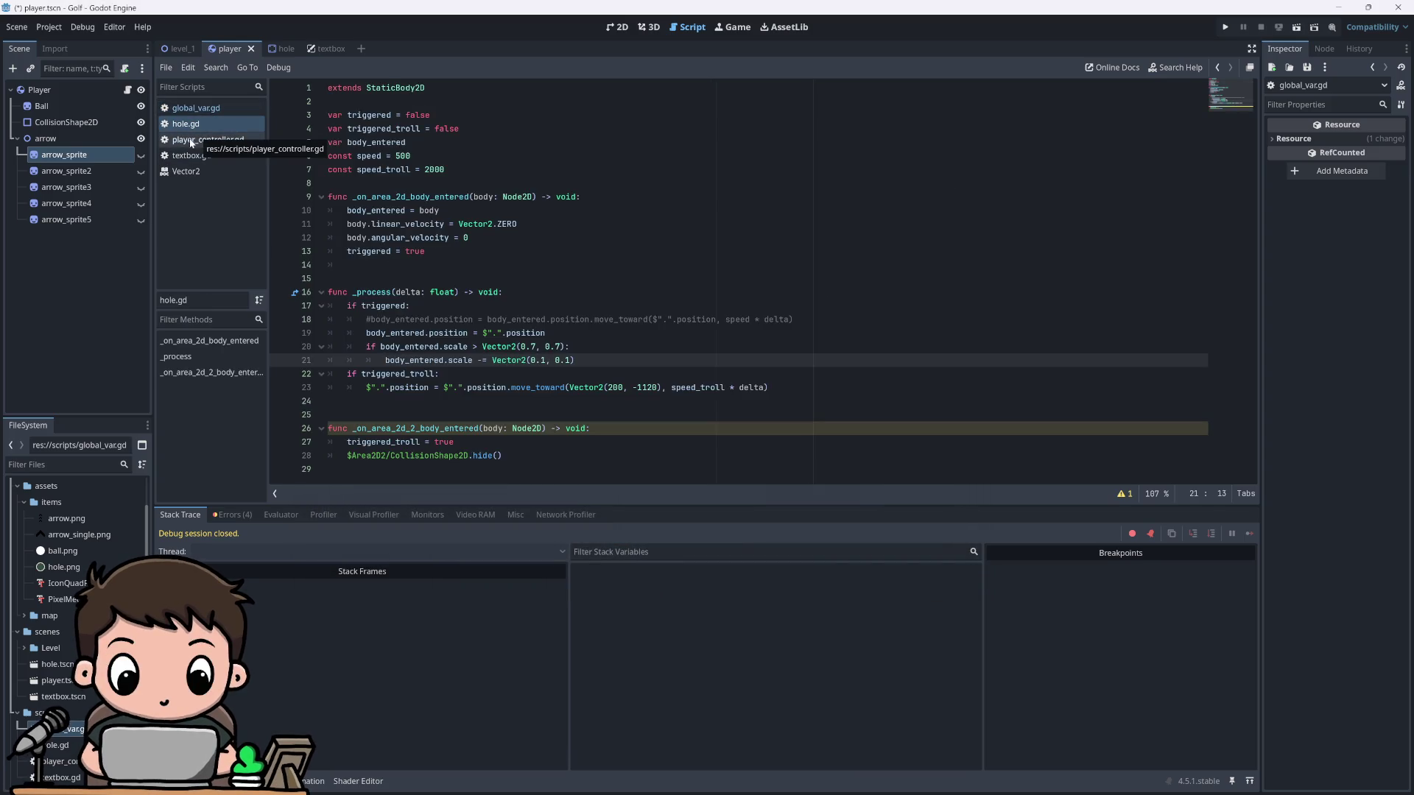
left_click(201, 139)
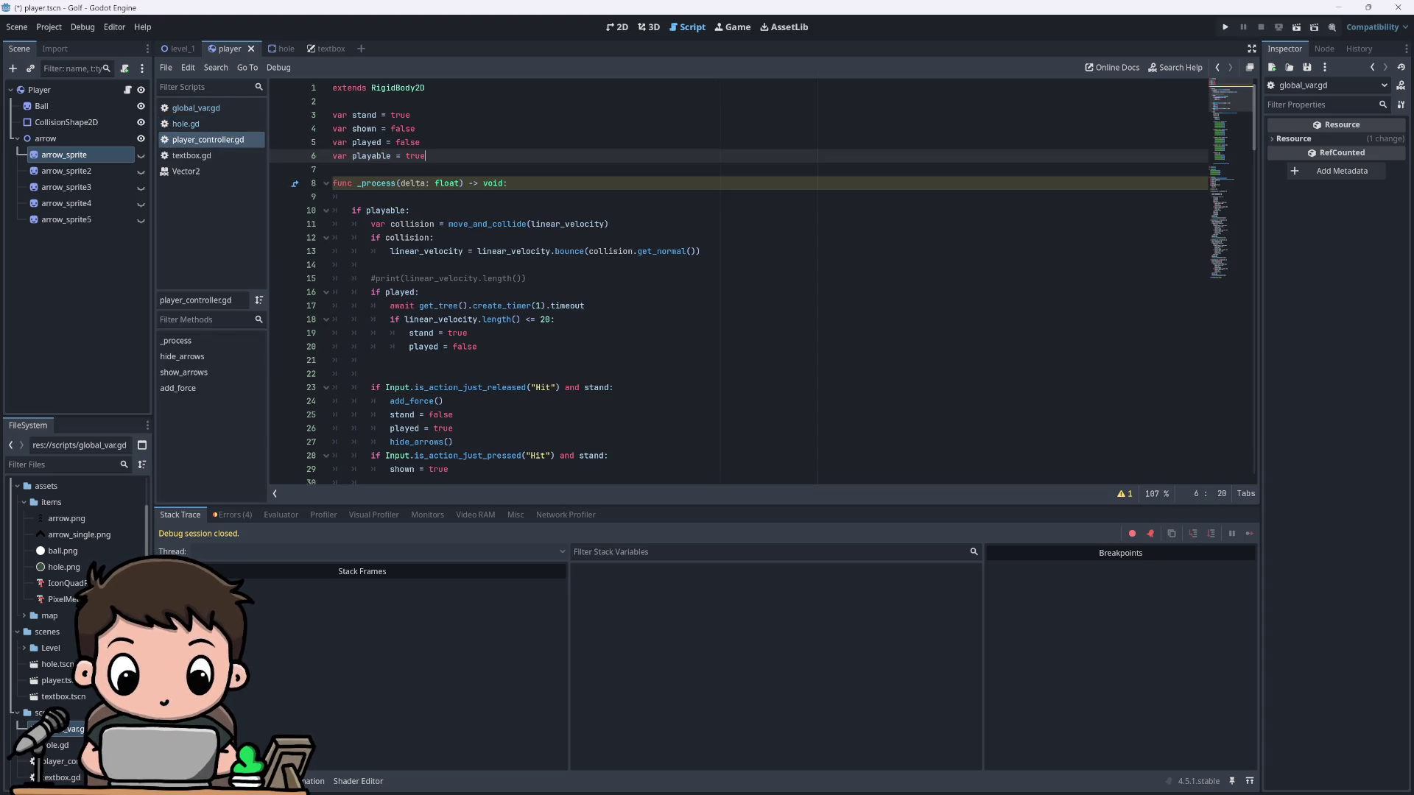
key("ctrl+shift+Left")
key("ctrl+shift+Left")
key("ctrl+shift+Left")
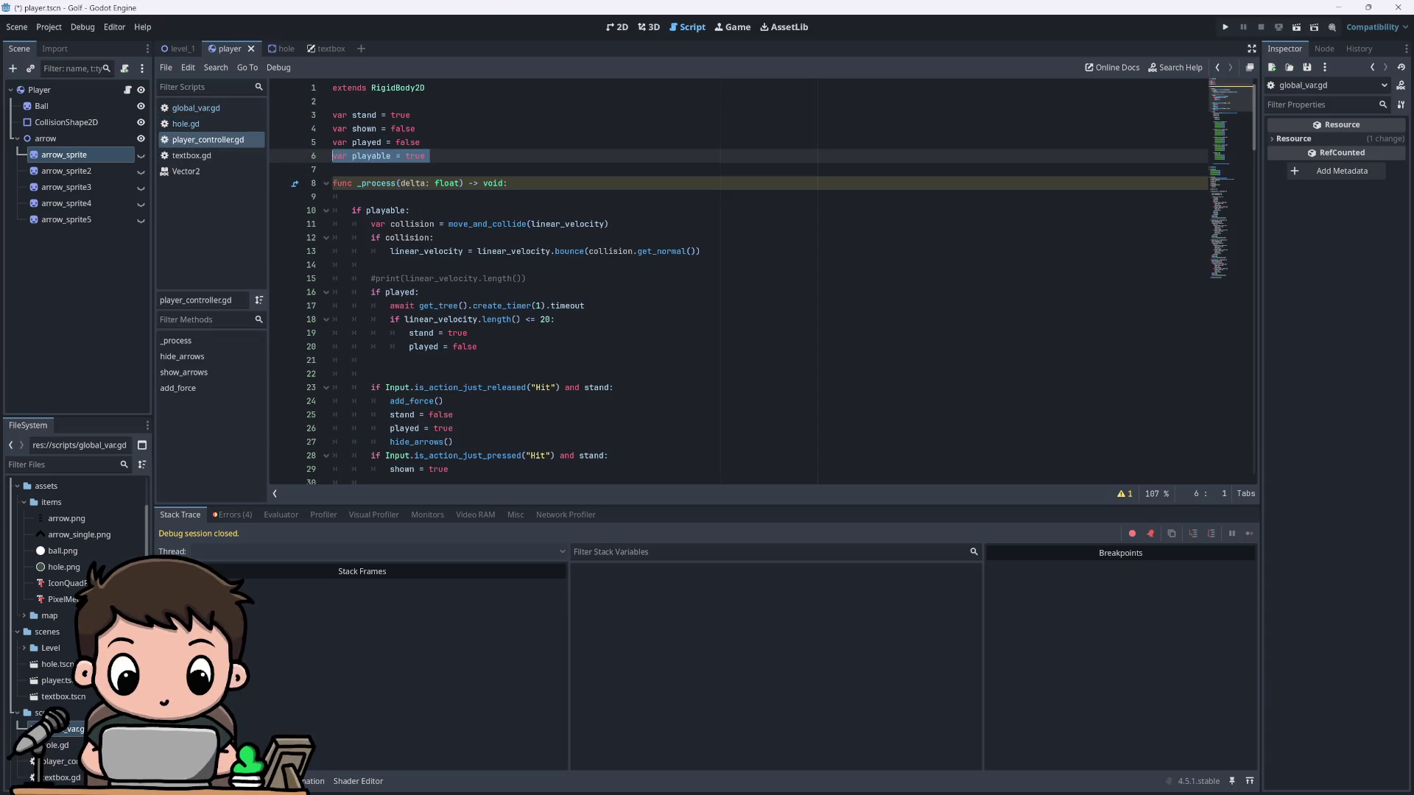
key("Delete")
key("Delete")
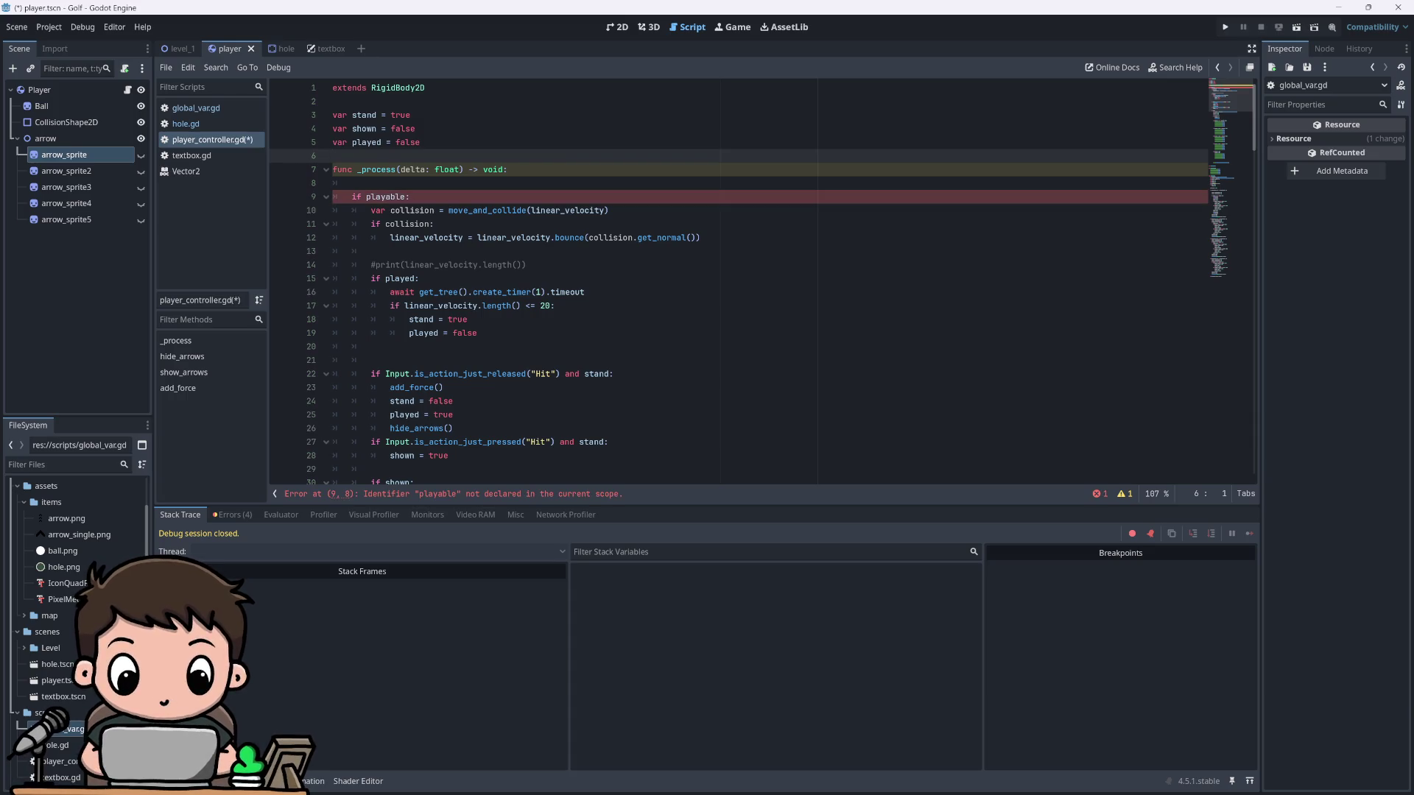
left_click(366, 197)
type("GlobalVar.")
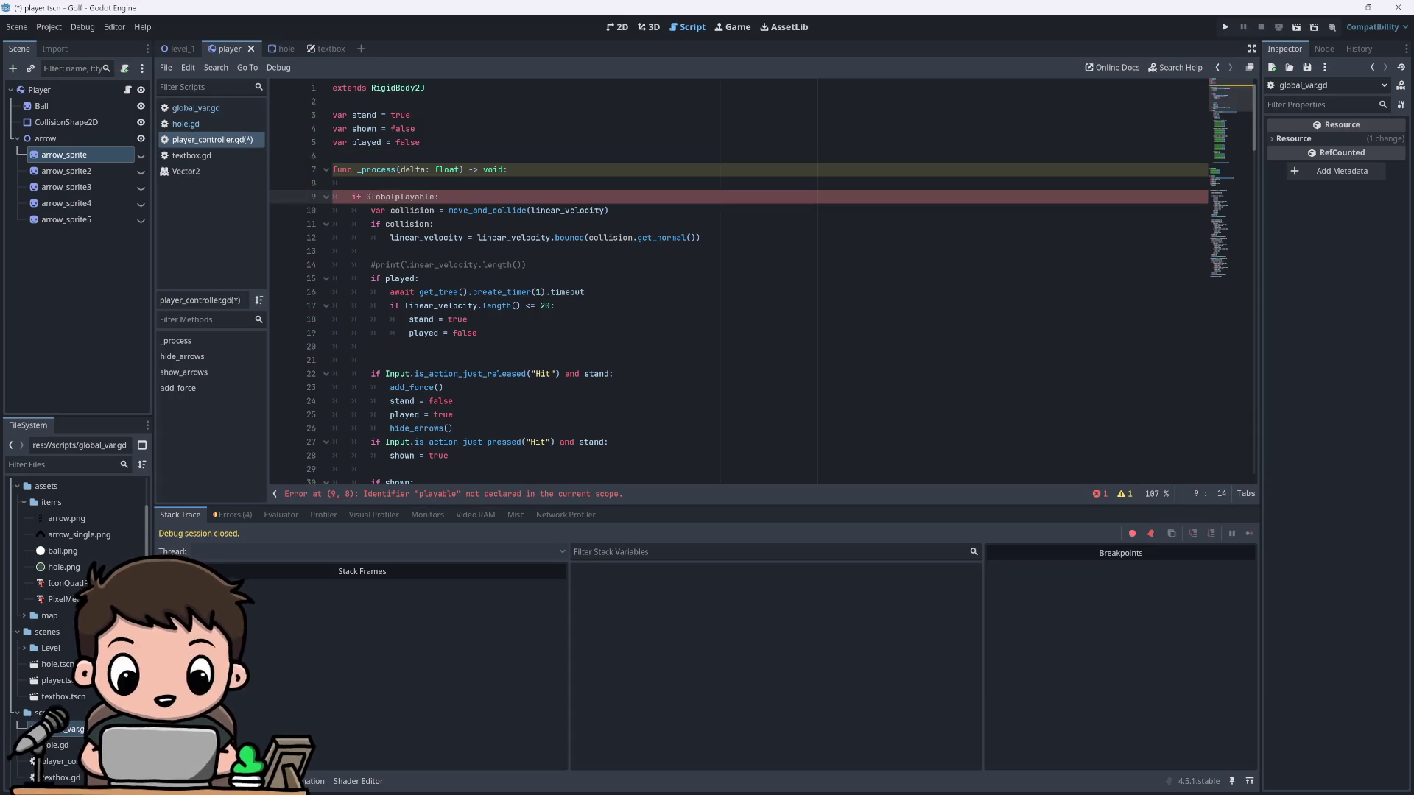
key("ctrl+s")
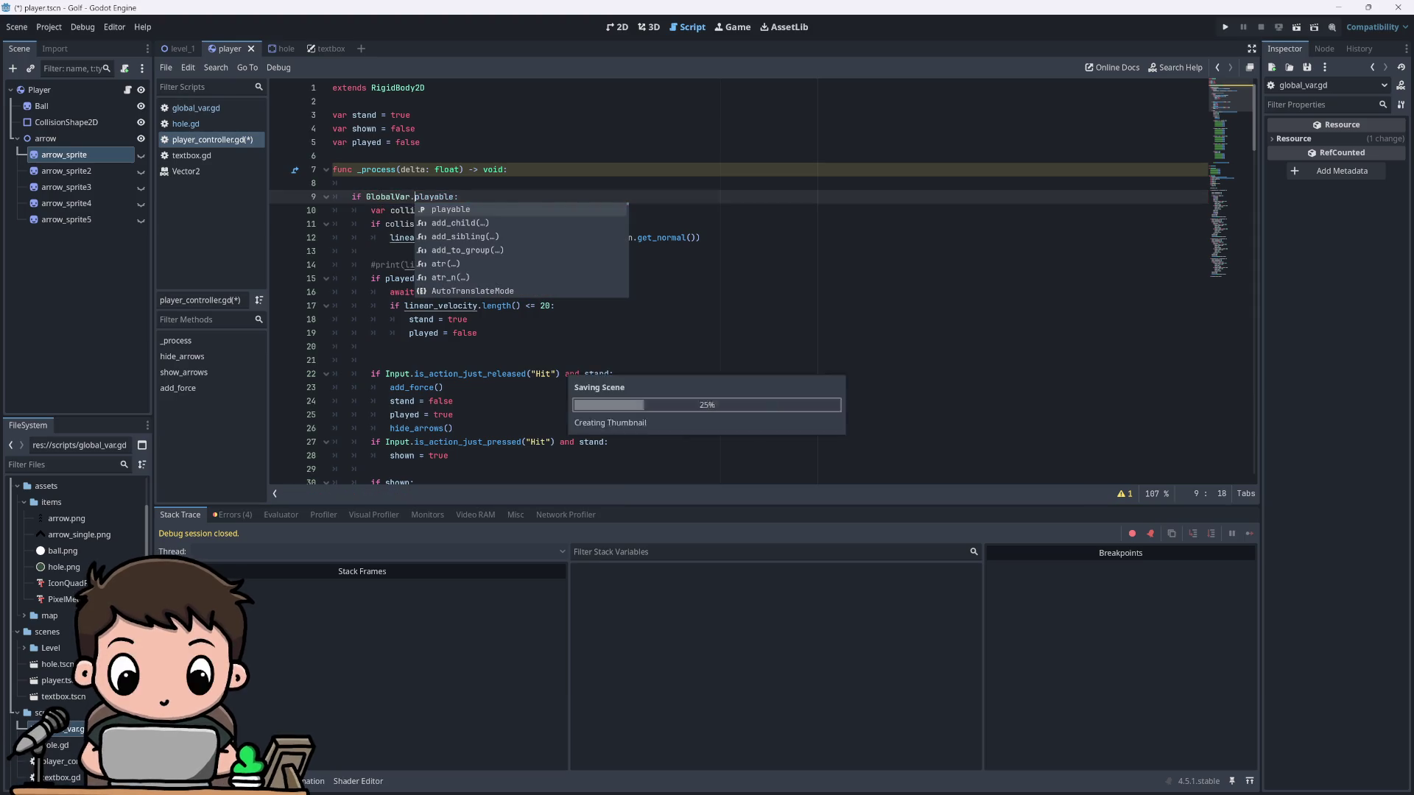
key("End")
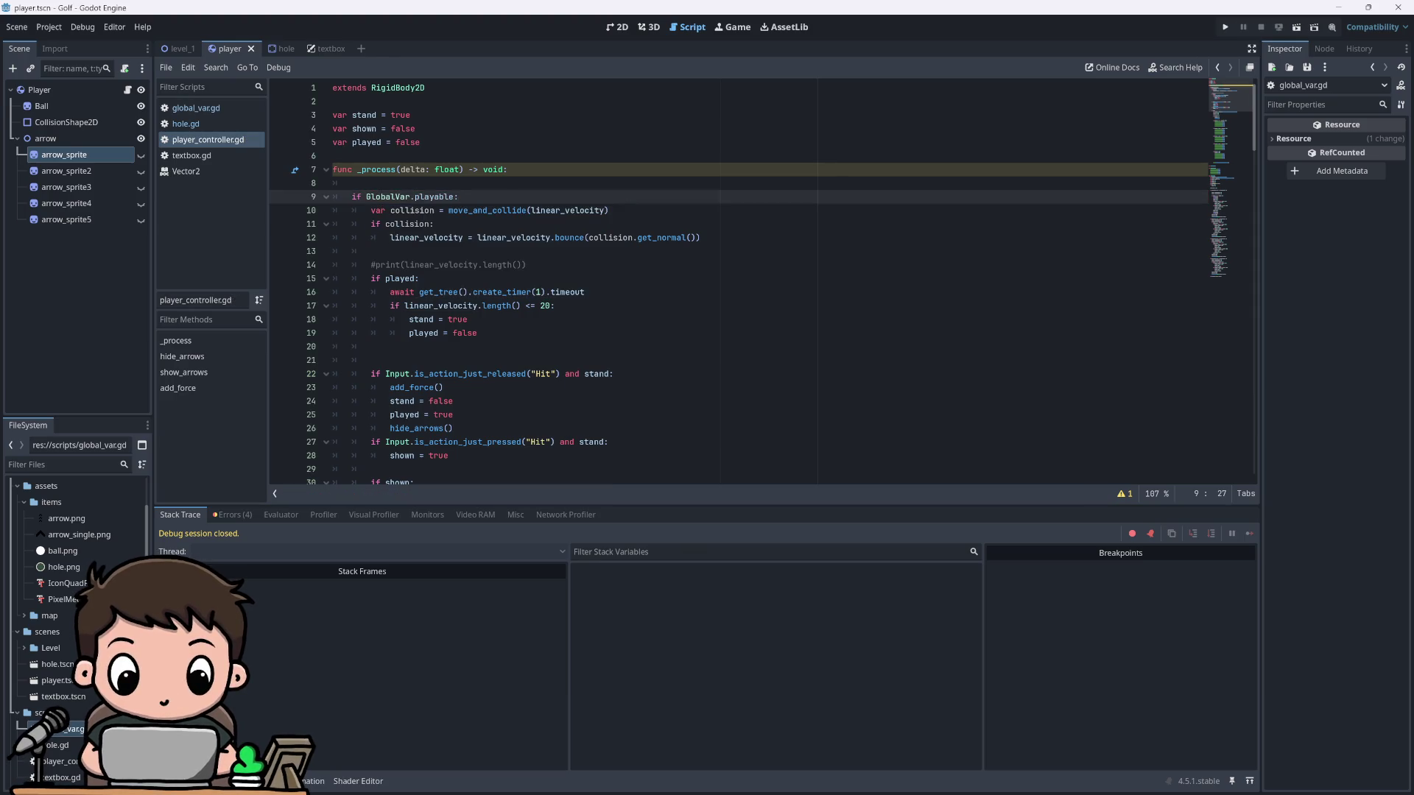
scroll(314, 310, "down", 9)
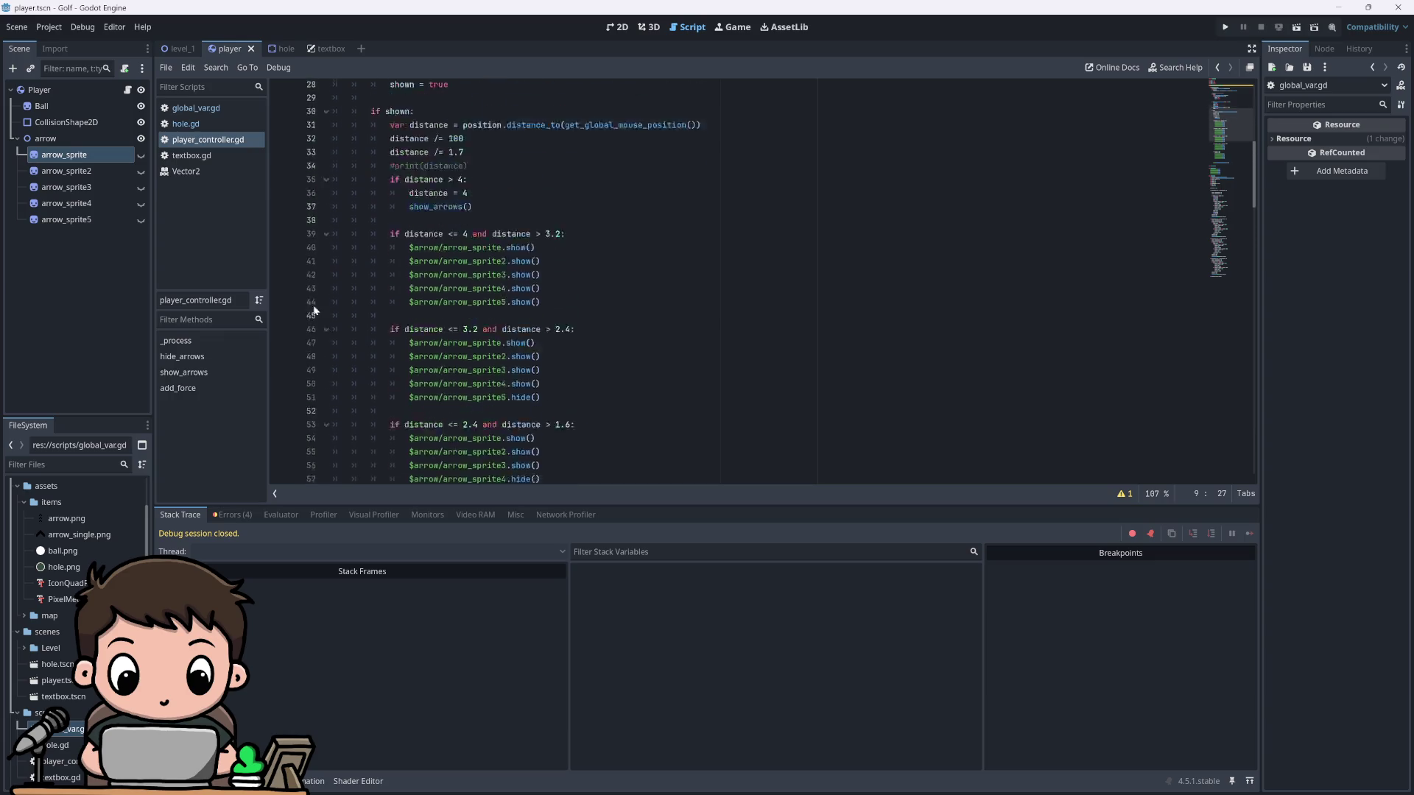
Step: Replace #Level1 with GlobalVar on lines 36 and 39 of textbox.gd, save, and run with F5
left_click(192, 155)
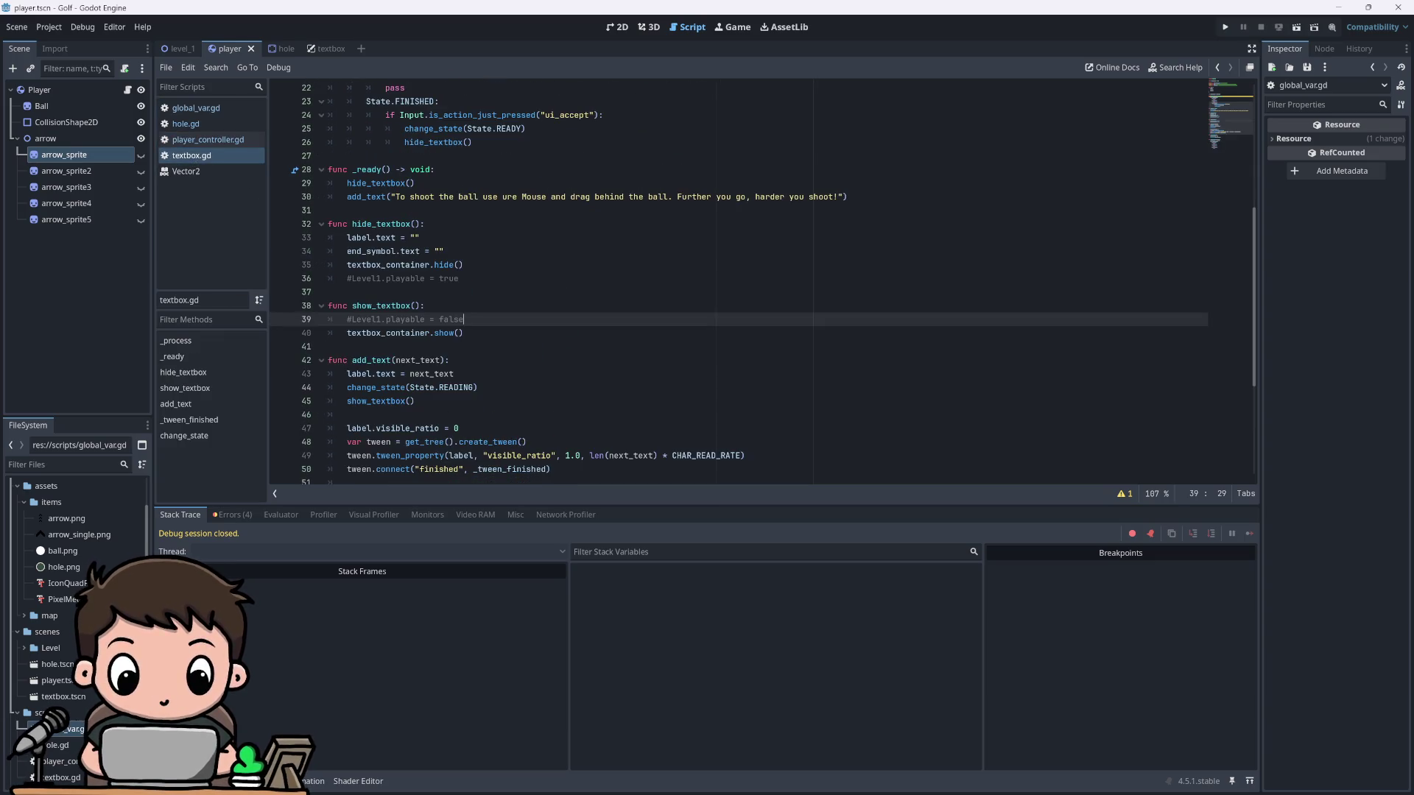
left_click_drag(346, 278, 380, 278)
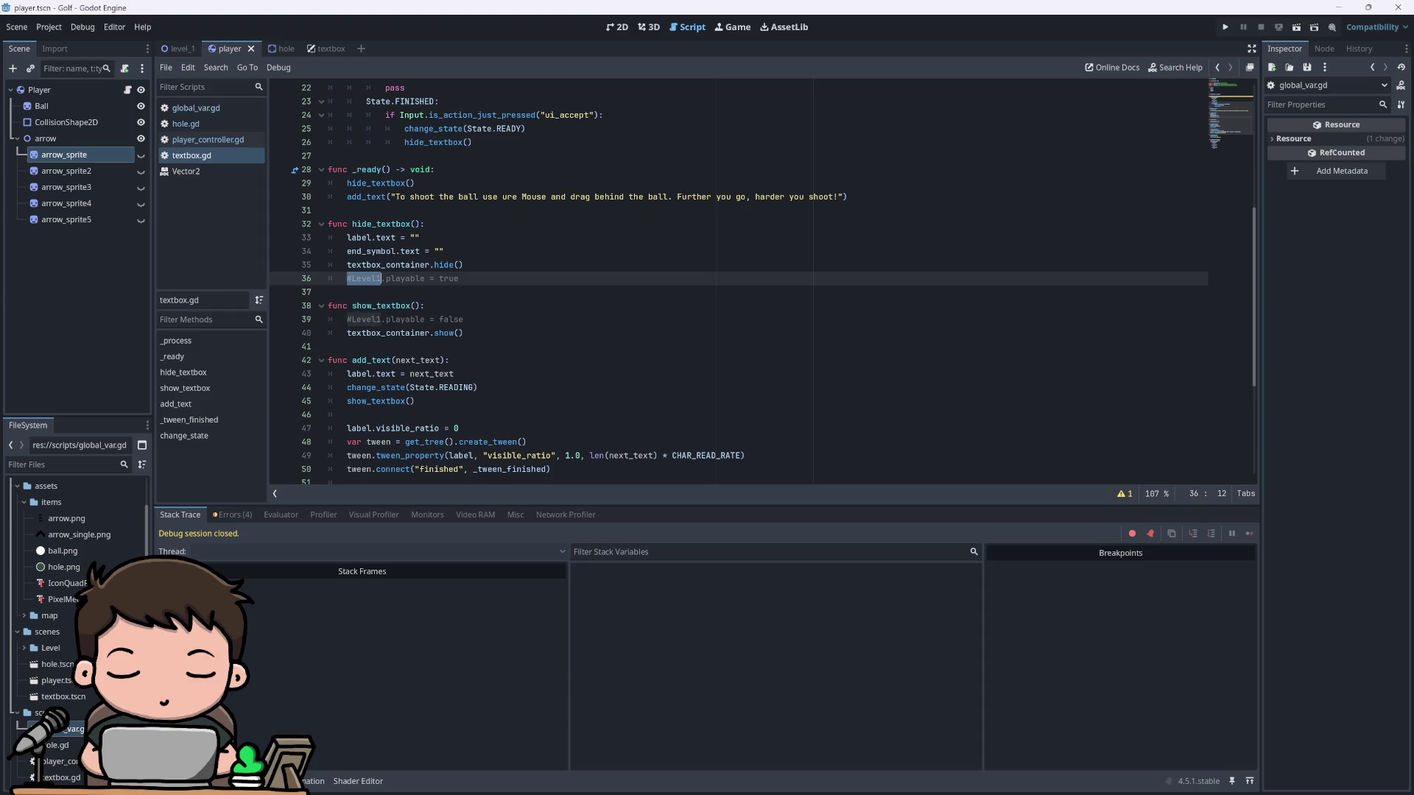
type("GlobalV")
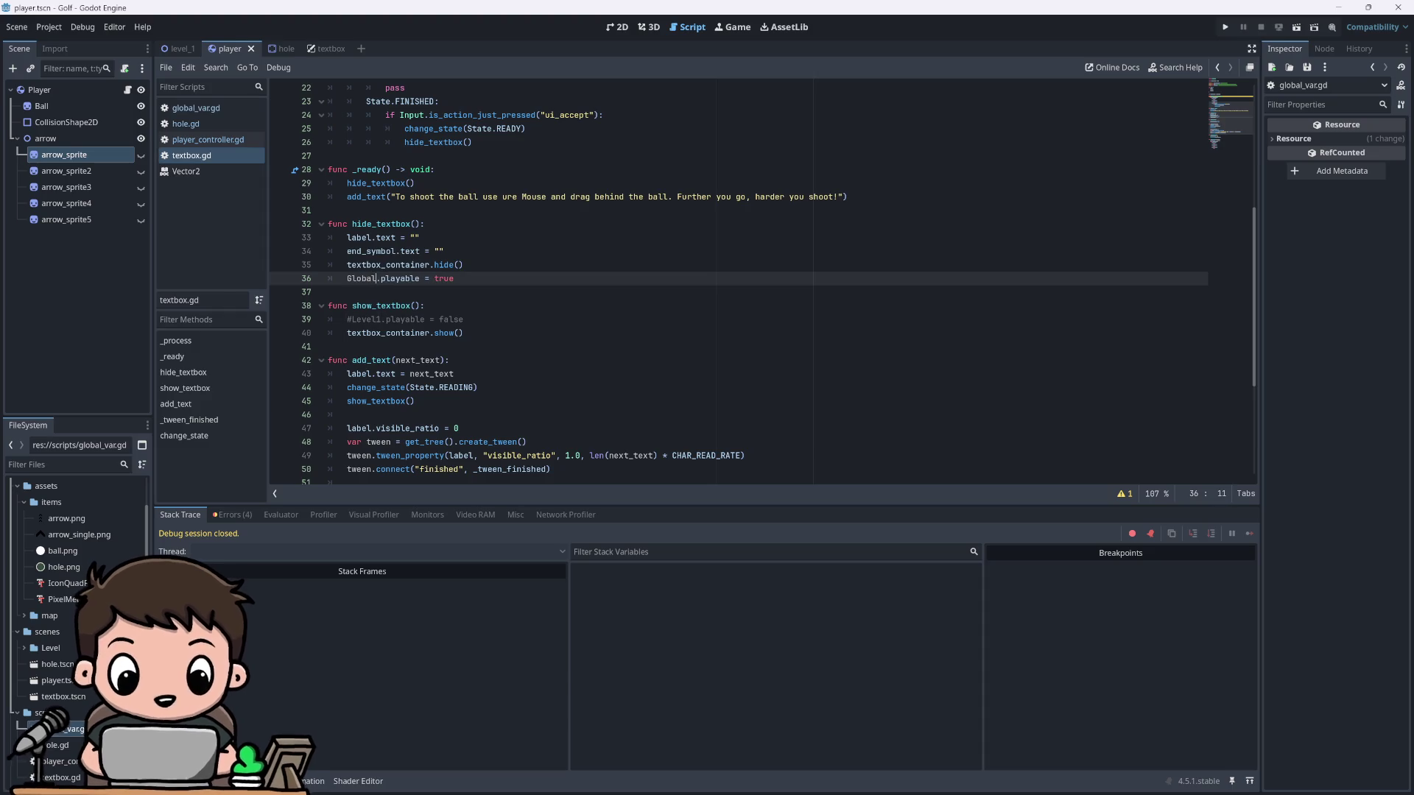
type("ar")
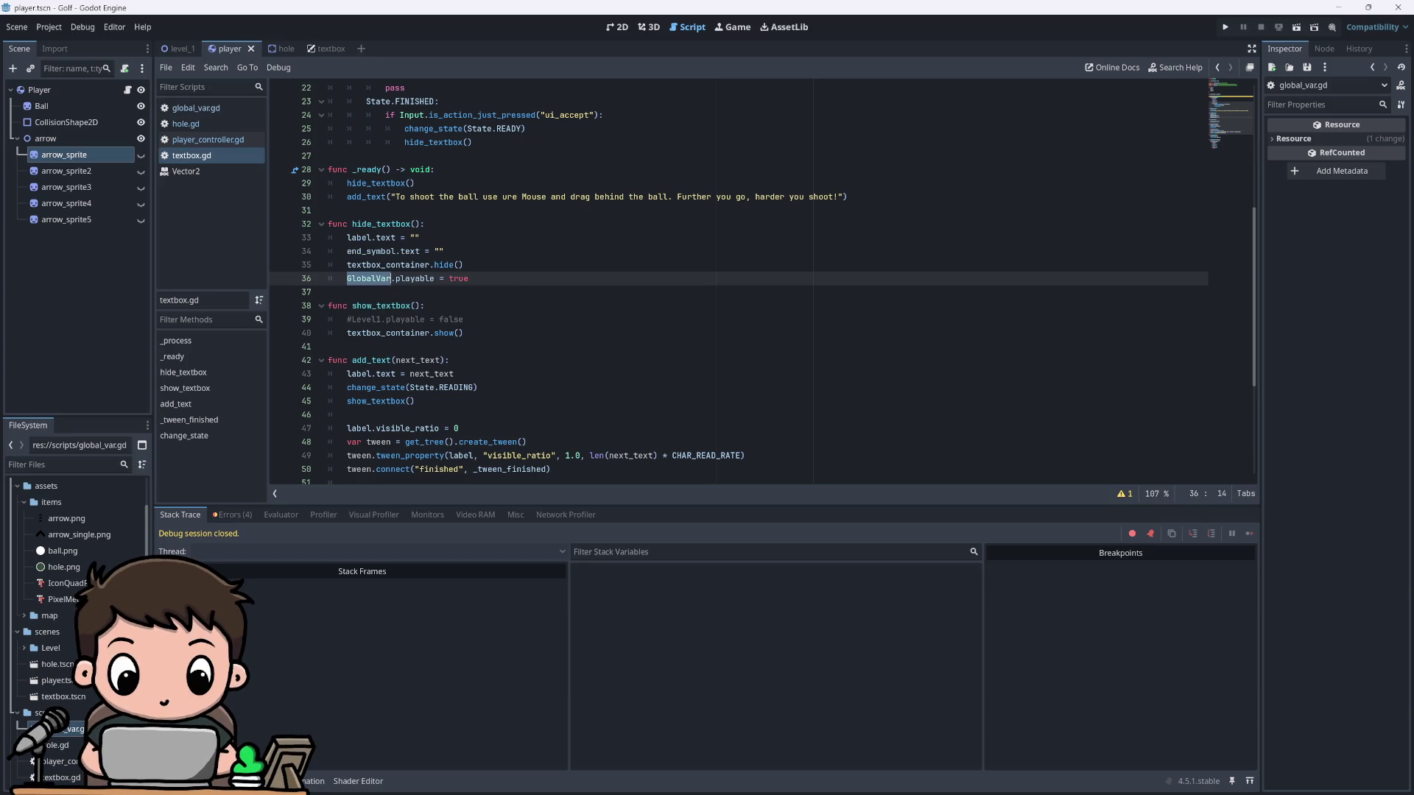
double_click(364, 319)
type("GlobalVar")
key("End")
key("ctrl+s")
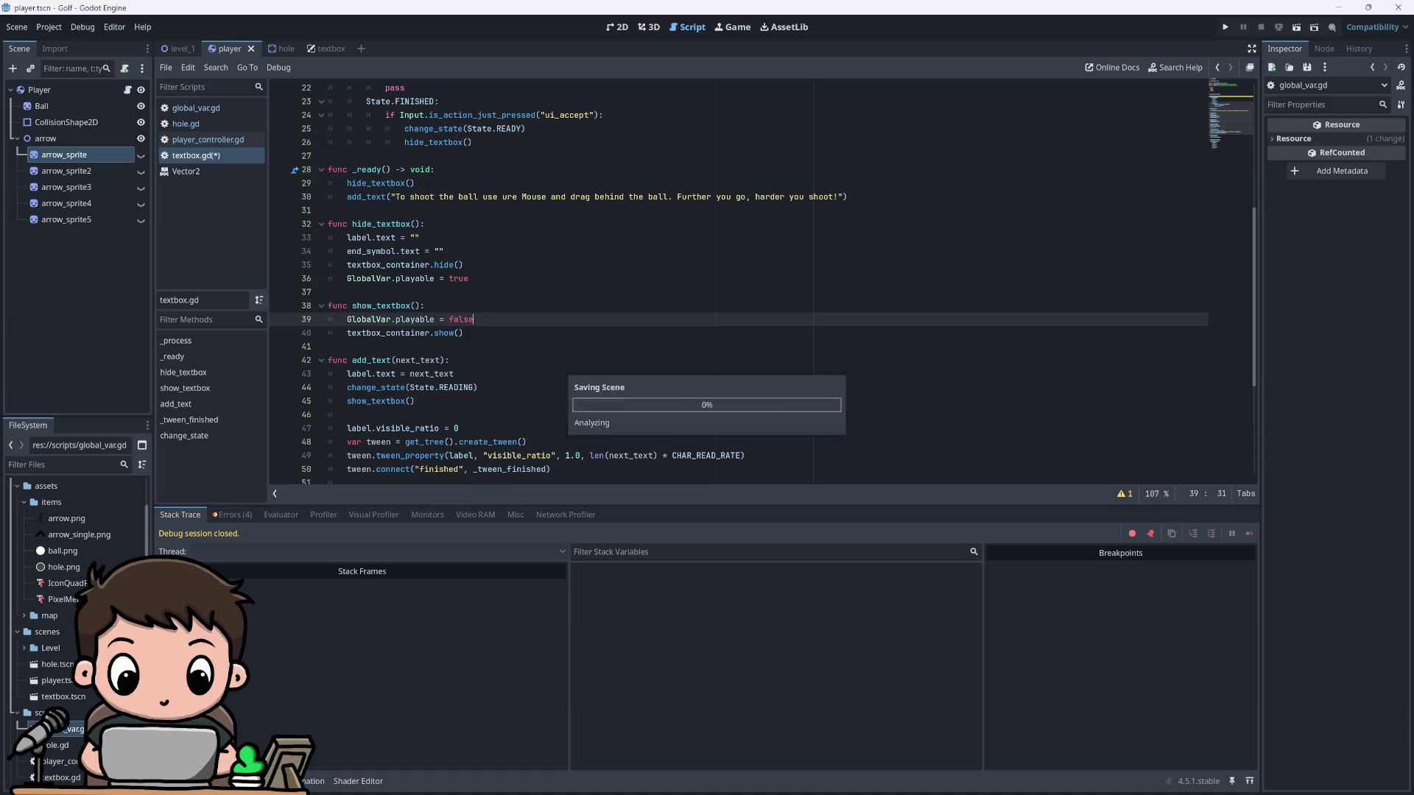
left_click(469, 278)
key("F5")
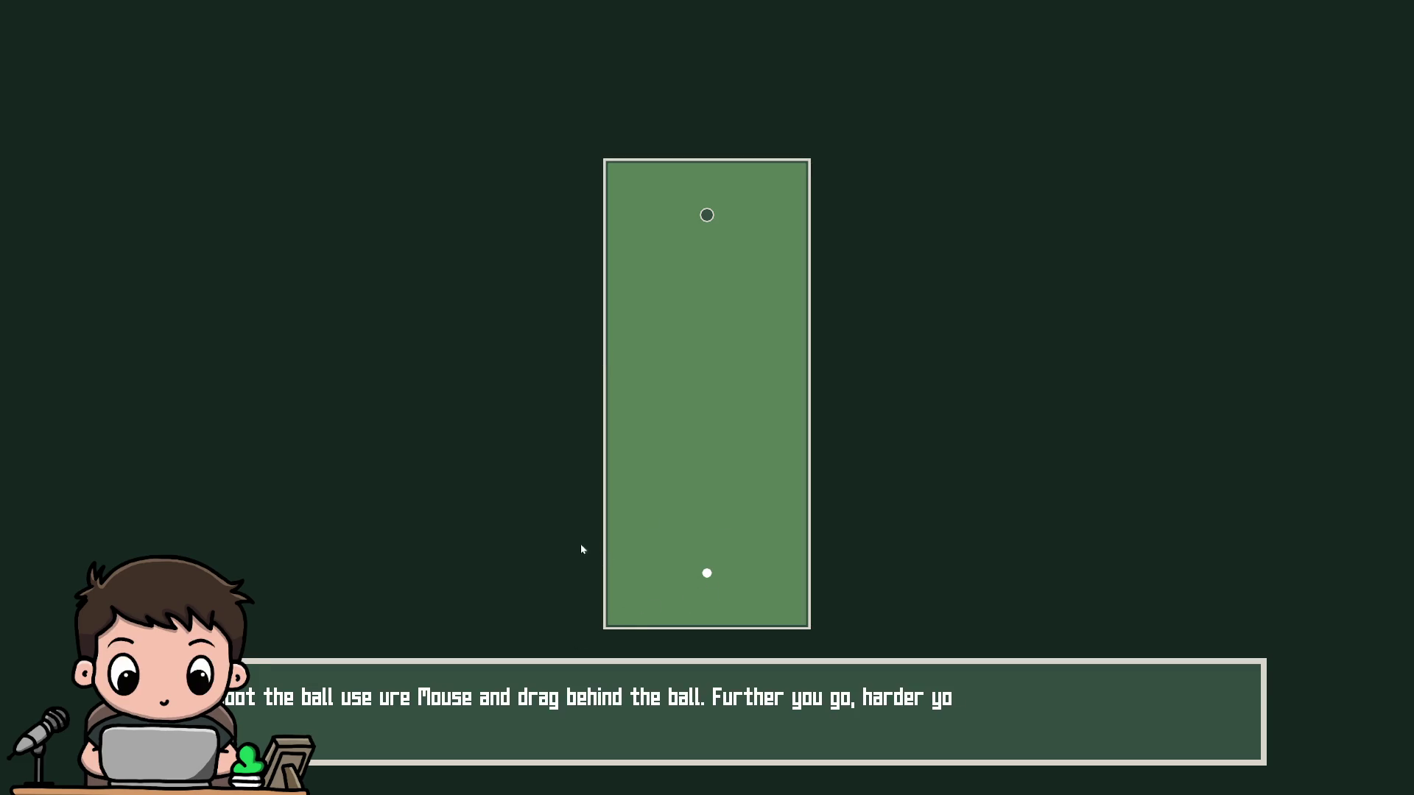
Step: Dismiss the tutorial textbox, shoot the ball up the green, then close the game window
left_click(680, 532)
left_click_drag(706, 572, 580, 658)
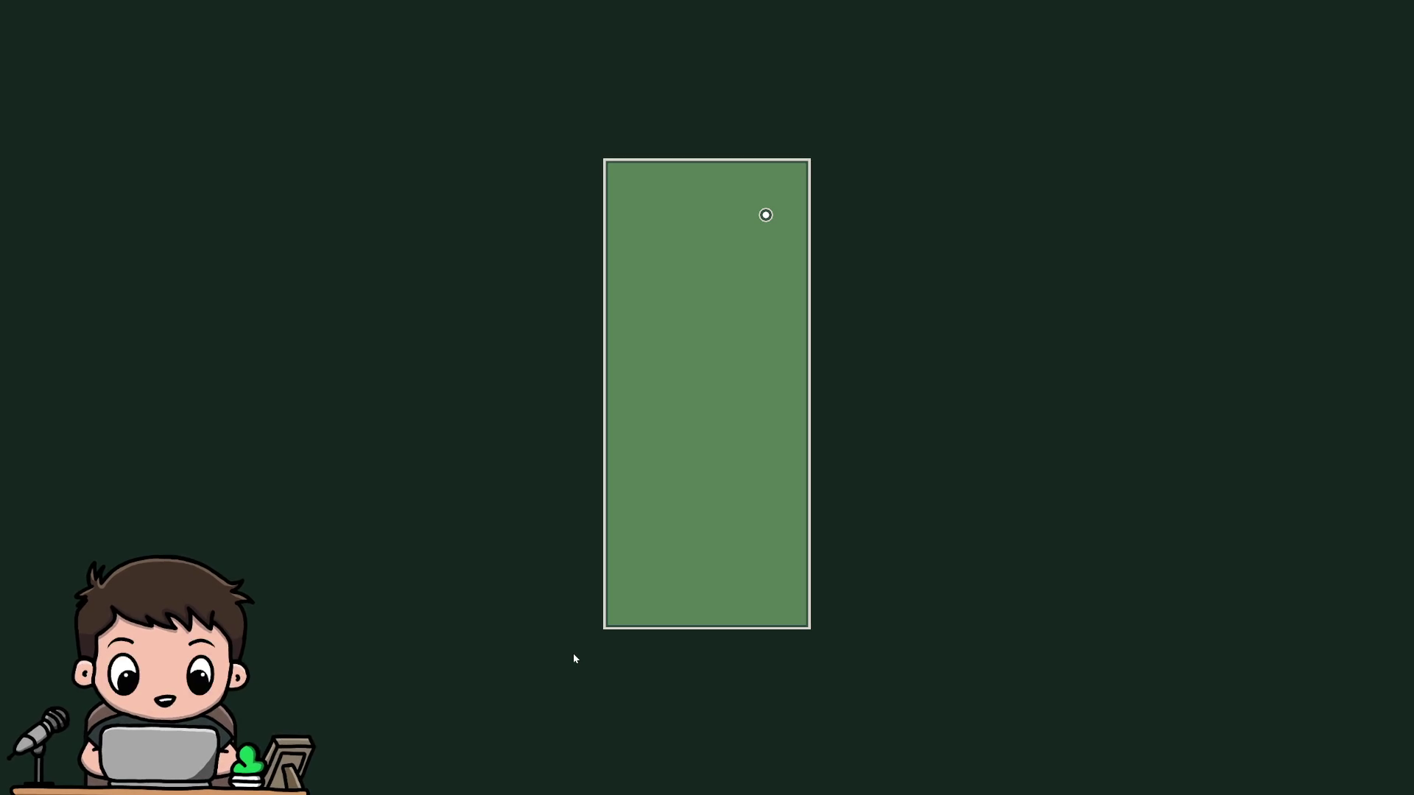
key("alt+F4")
left_click(485, 278)
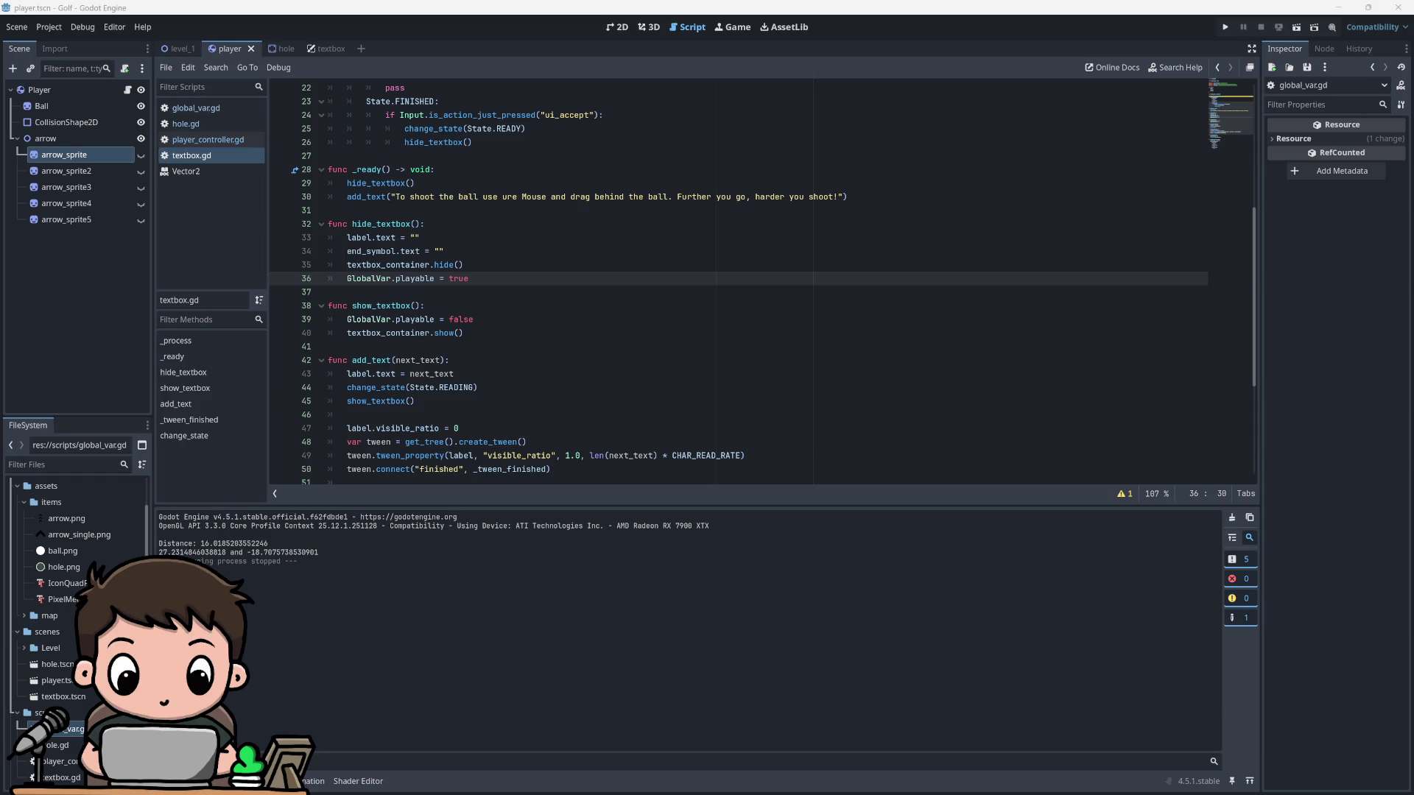
Step: Replace pass under State.READING with a copy of the ui_accept if check from FINISHED
left_click(176, 341)
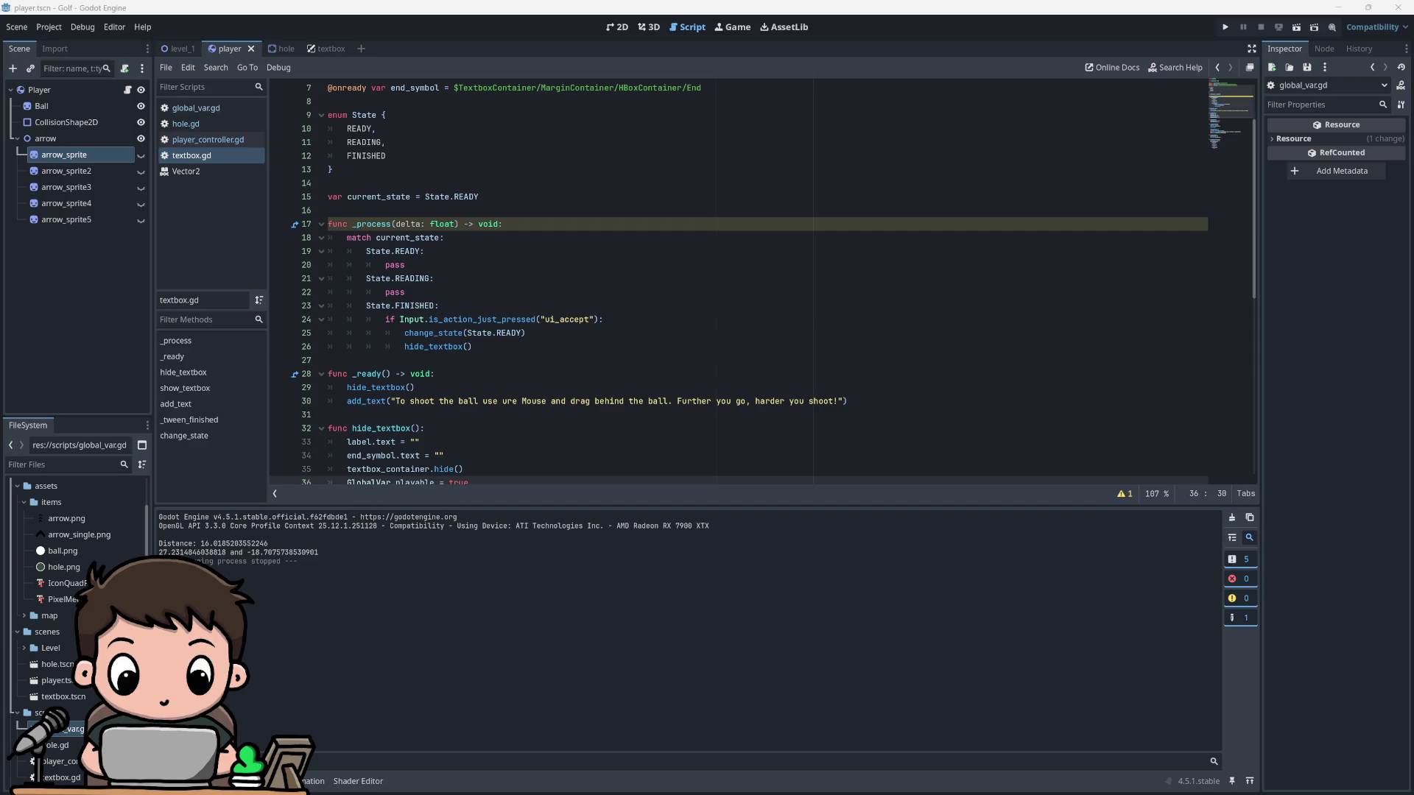
left_click(405, 292)
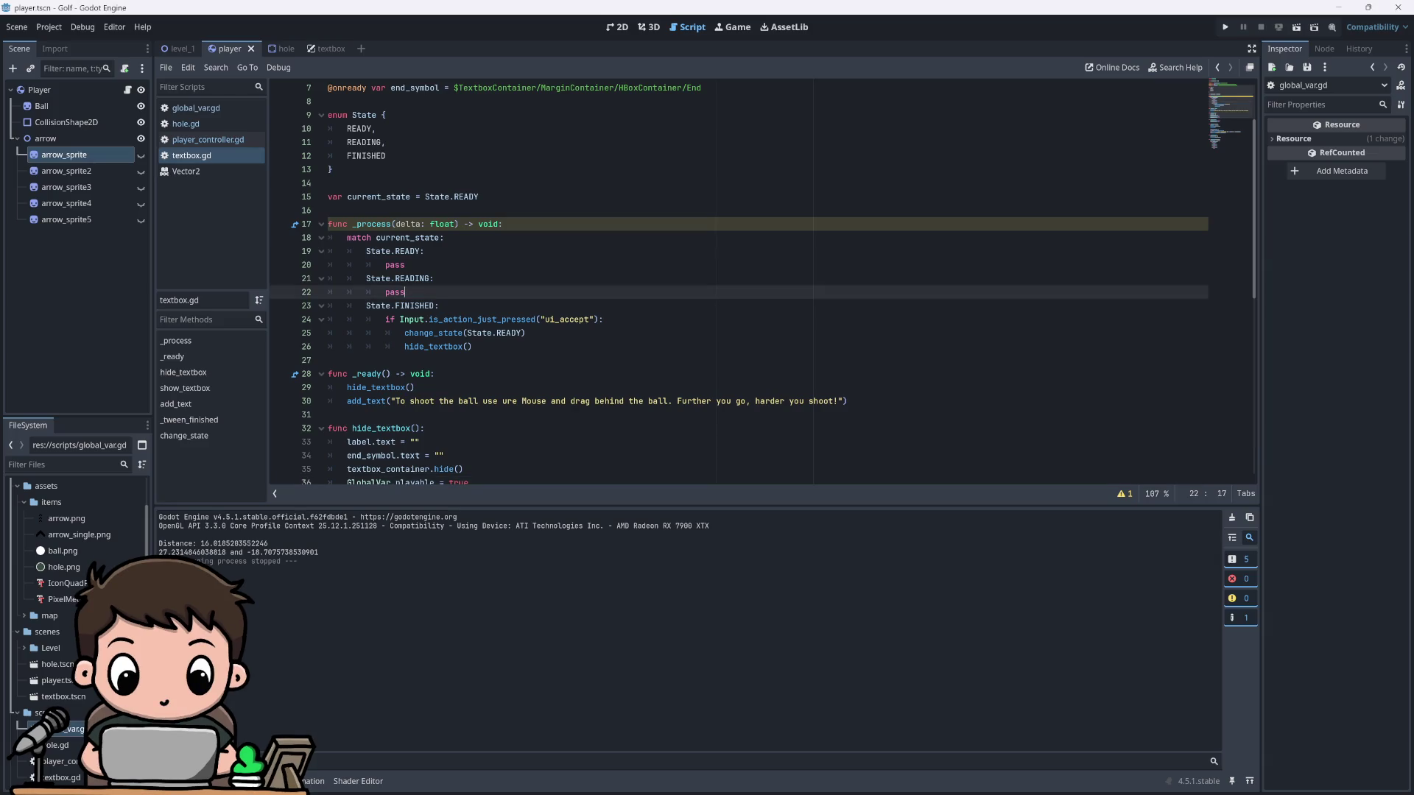
key("BackSpace")
key("BackSpace")
key("BackSpace")
left_click(399, 319)
left_click_drag(399, 318, 604, 319)
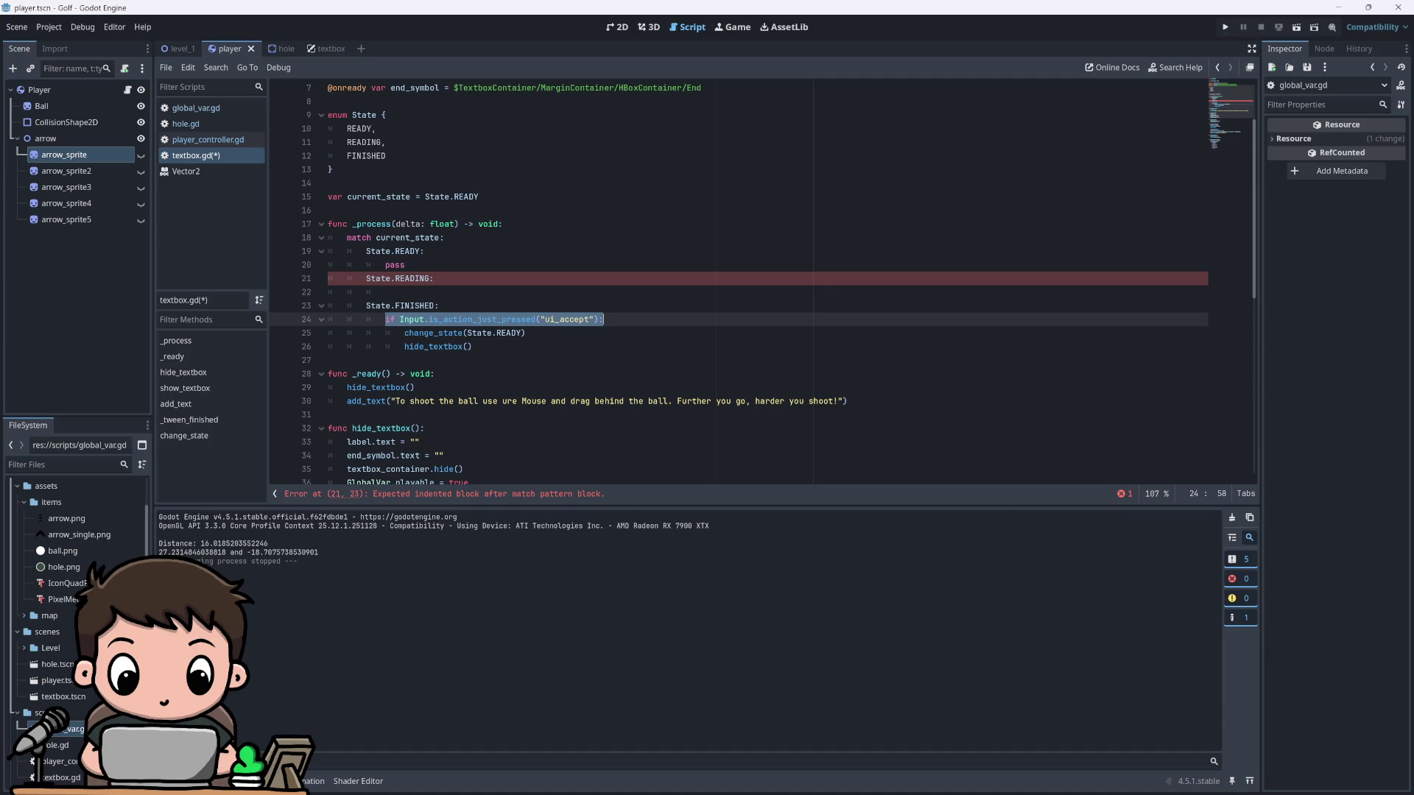
key("ctrl+c")
left_click(385, 291)
key("ctrl+v")
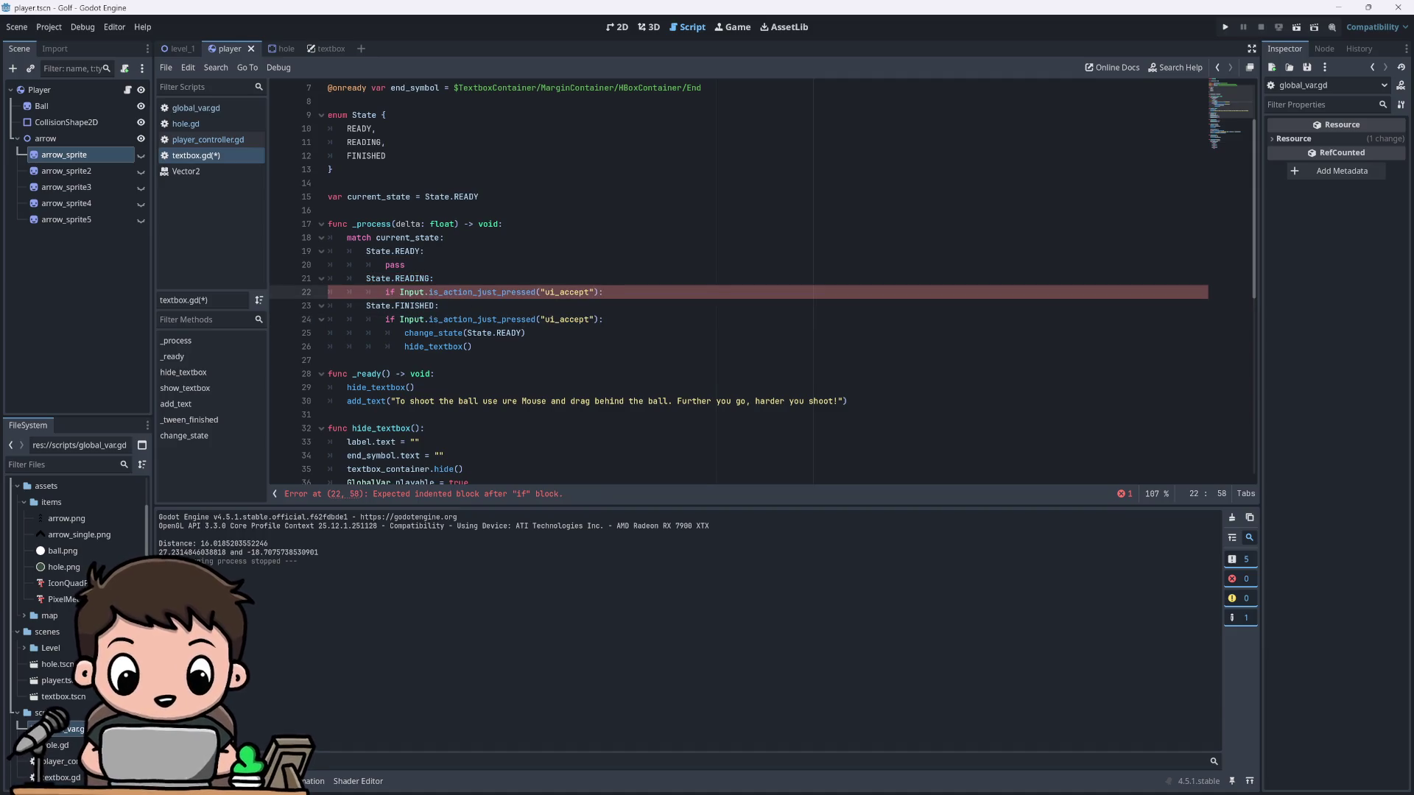
Step: Inside that check, add 'label.visible_ratio = 1.0' and save textbox.gd
key("Return")
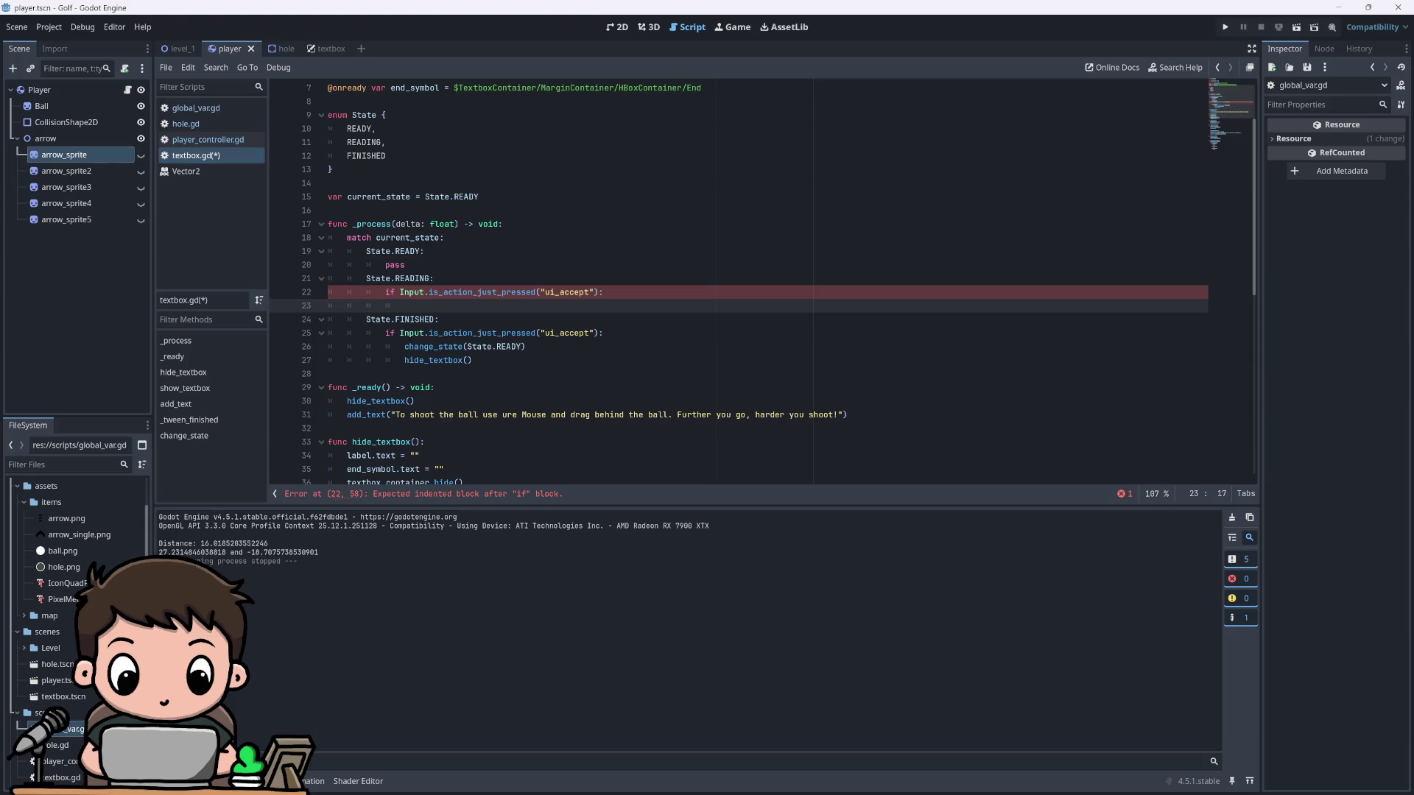
type("label")
type(".pre")
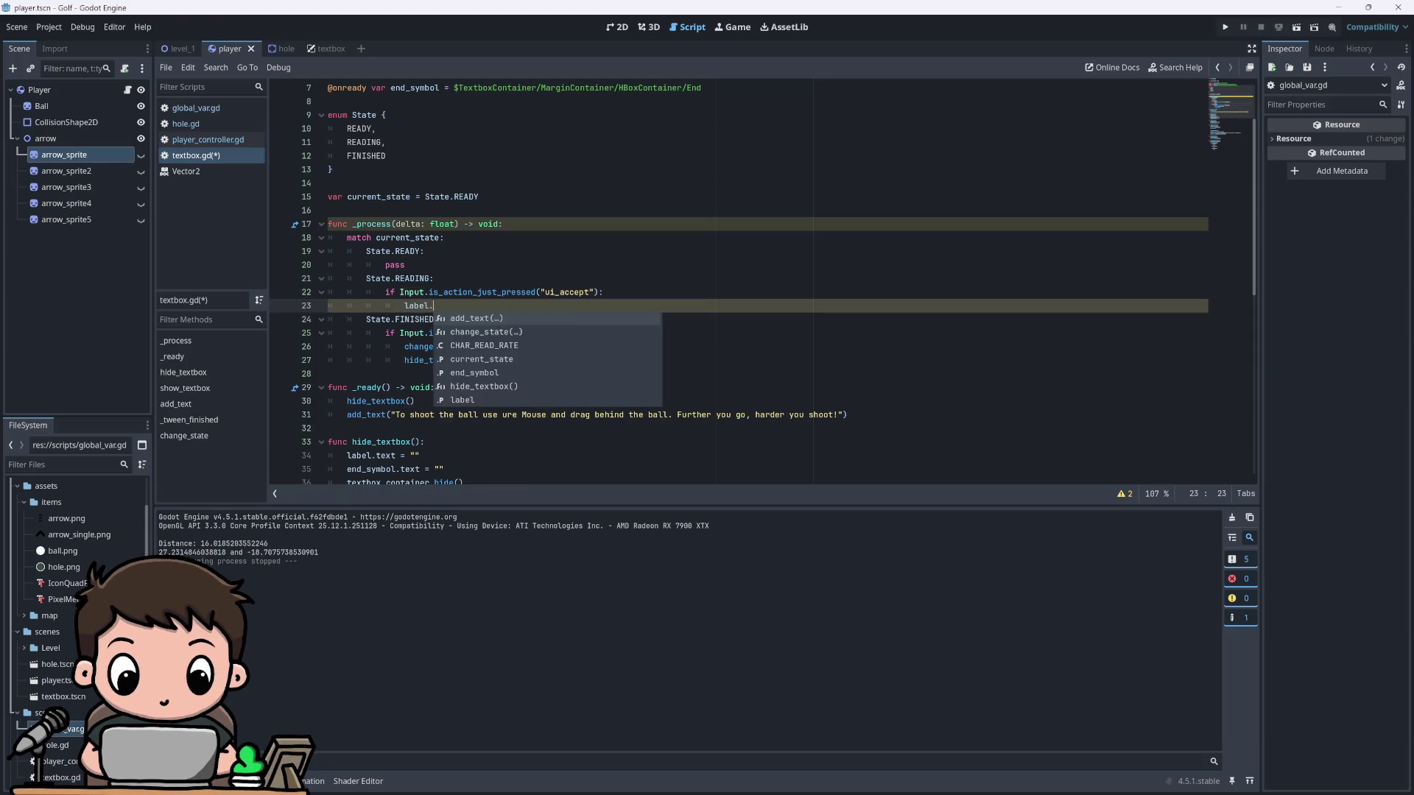
key("BackSpace")
key("BackSpace")
key("BackSpace")
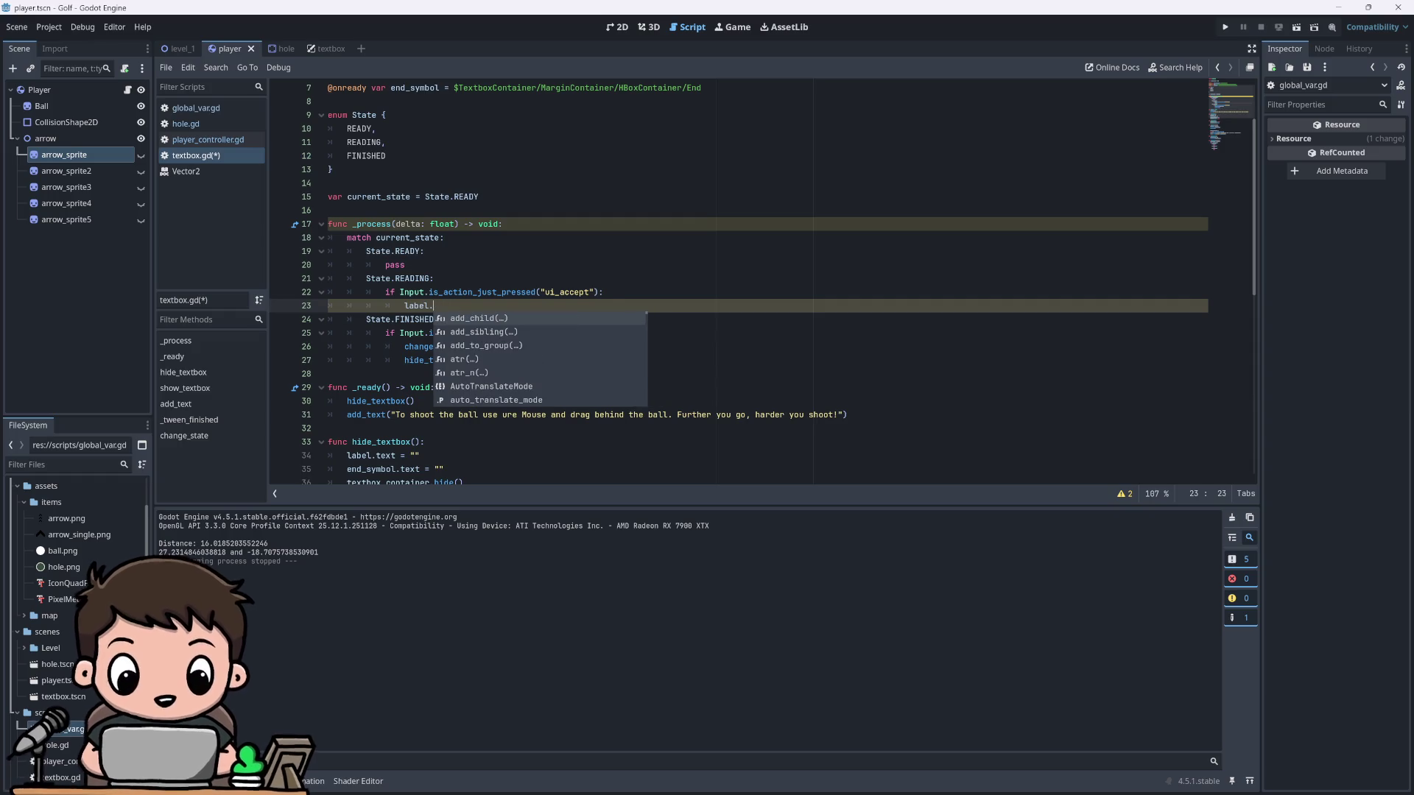
scroll(736, 280, "down", 10)
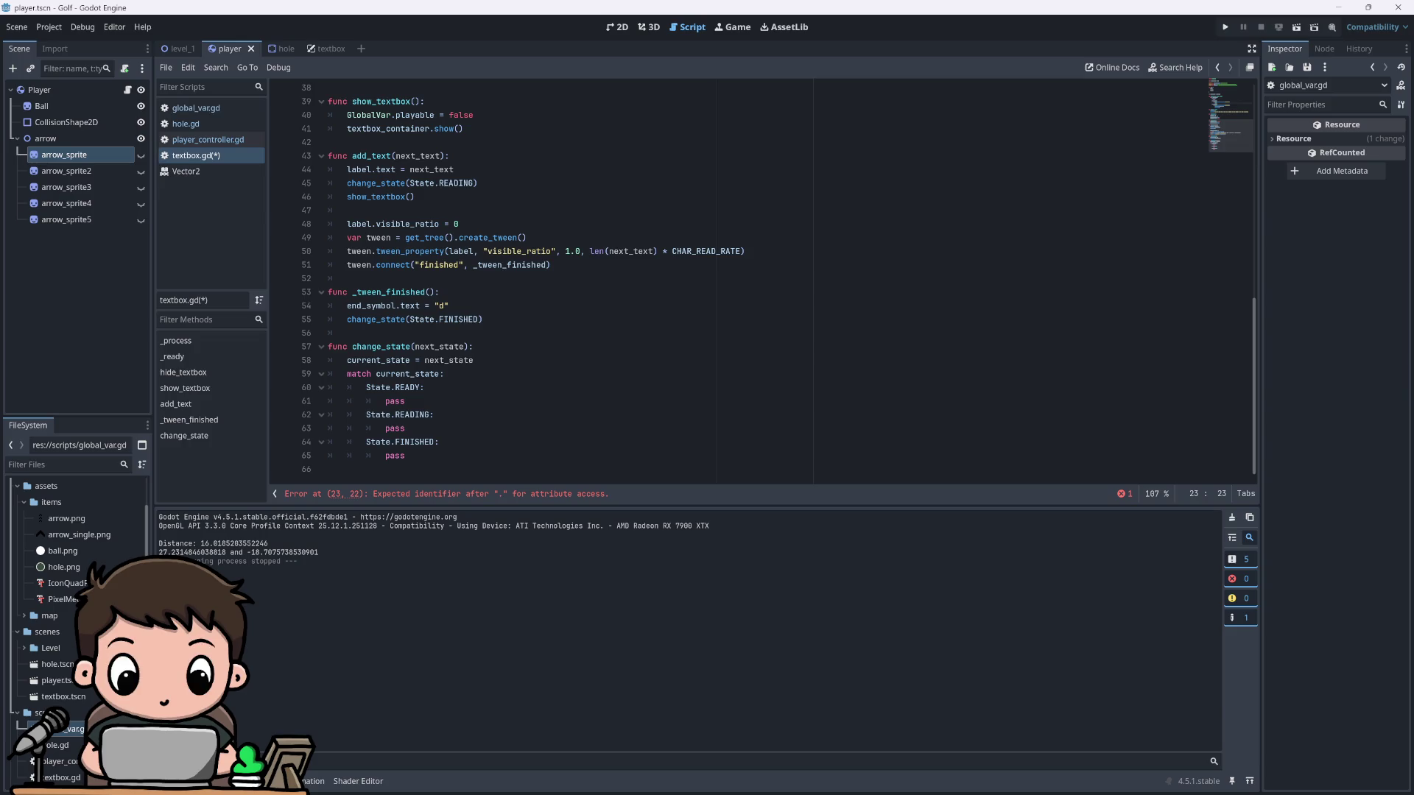
scroll(736, 280, "up", 12)
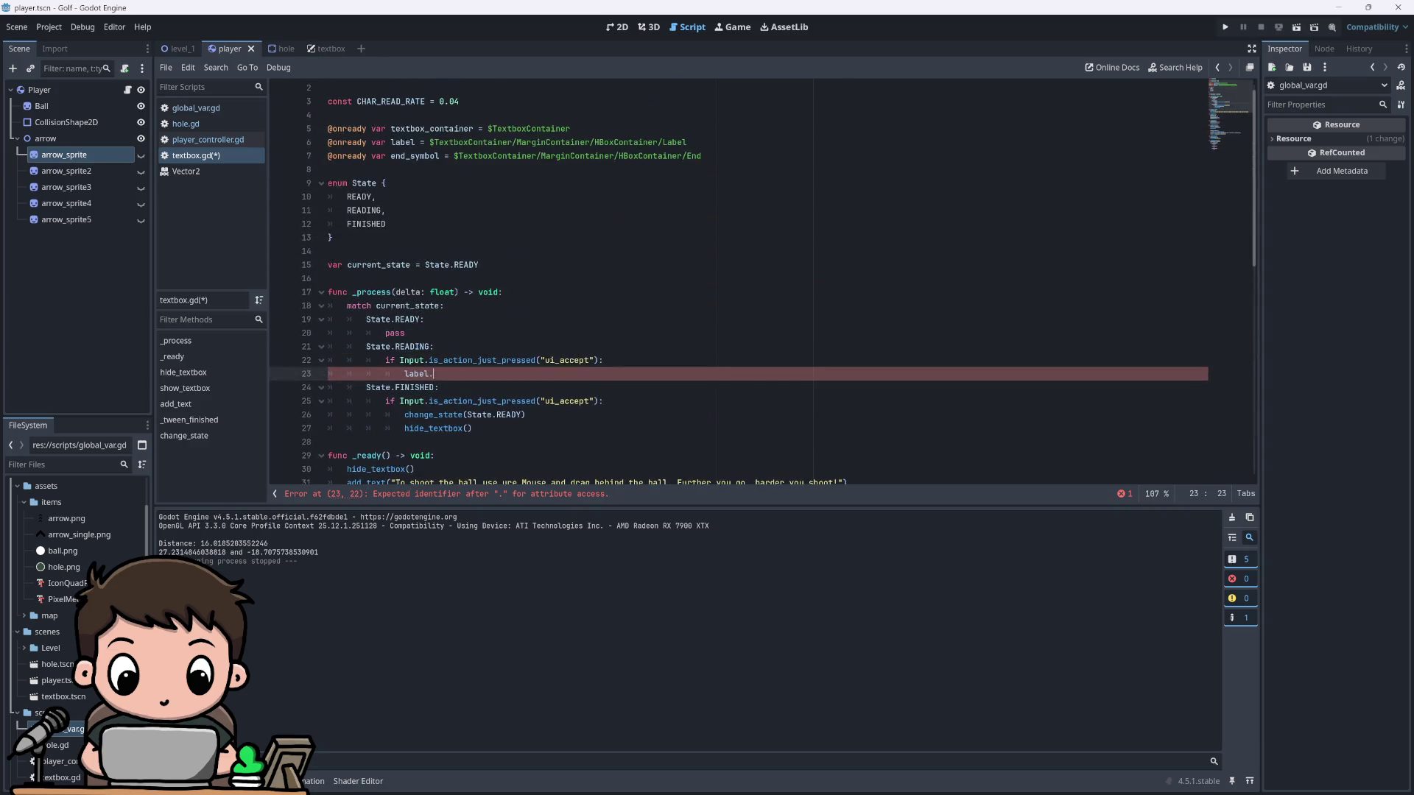
type("isible")
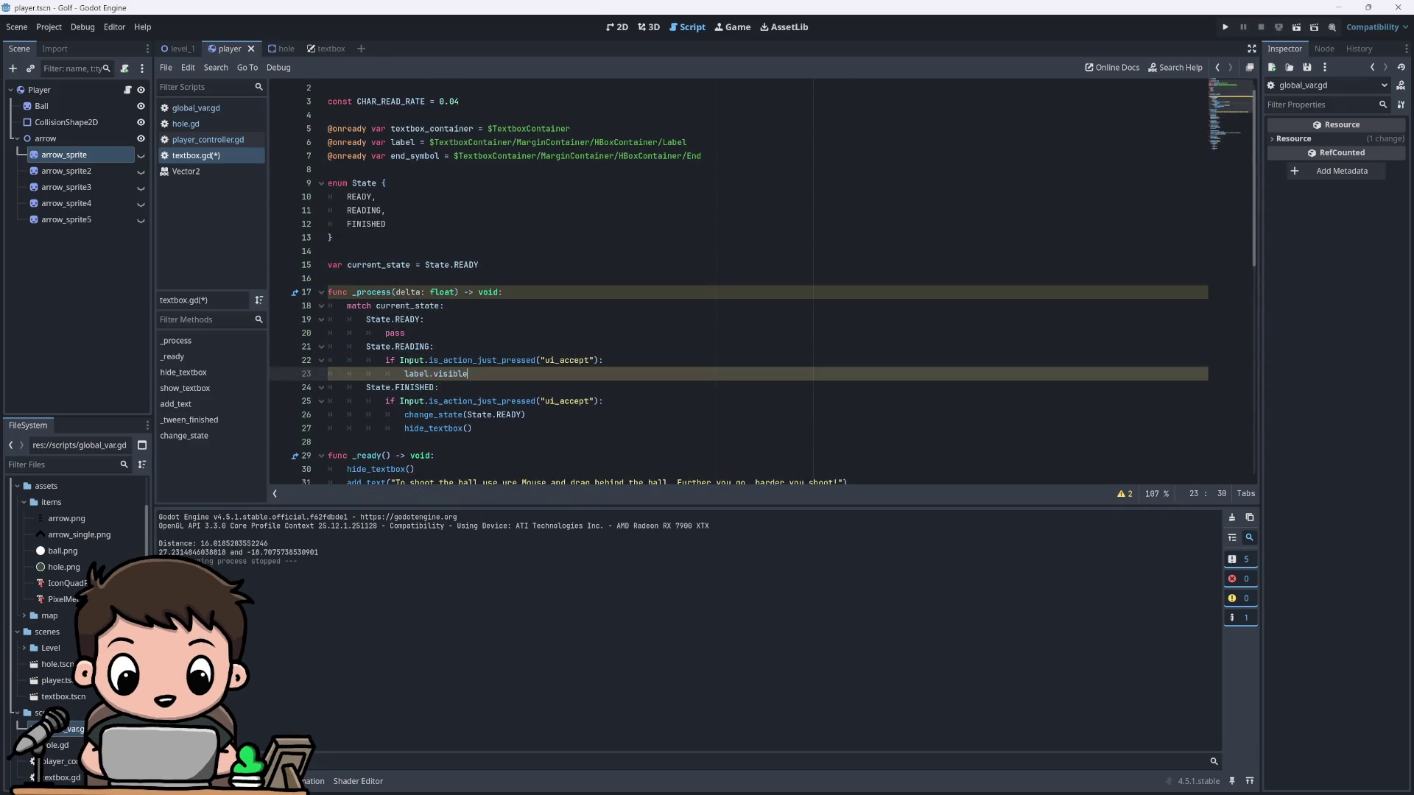
type("_ratio = ")
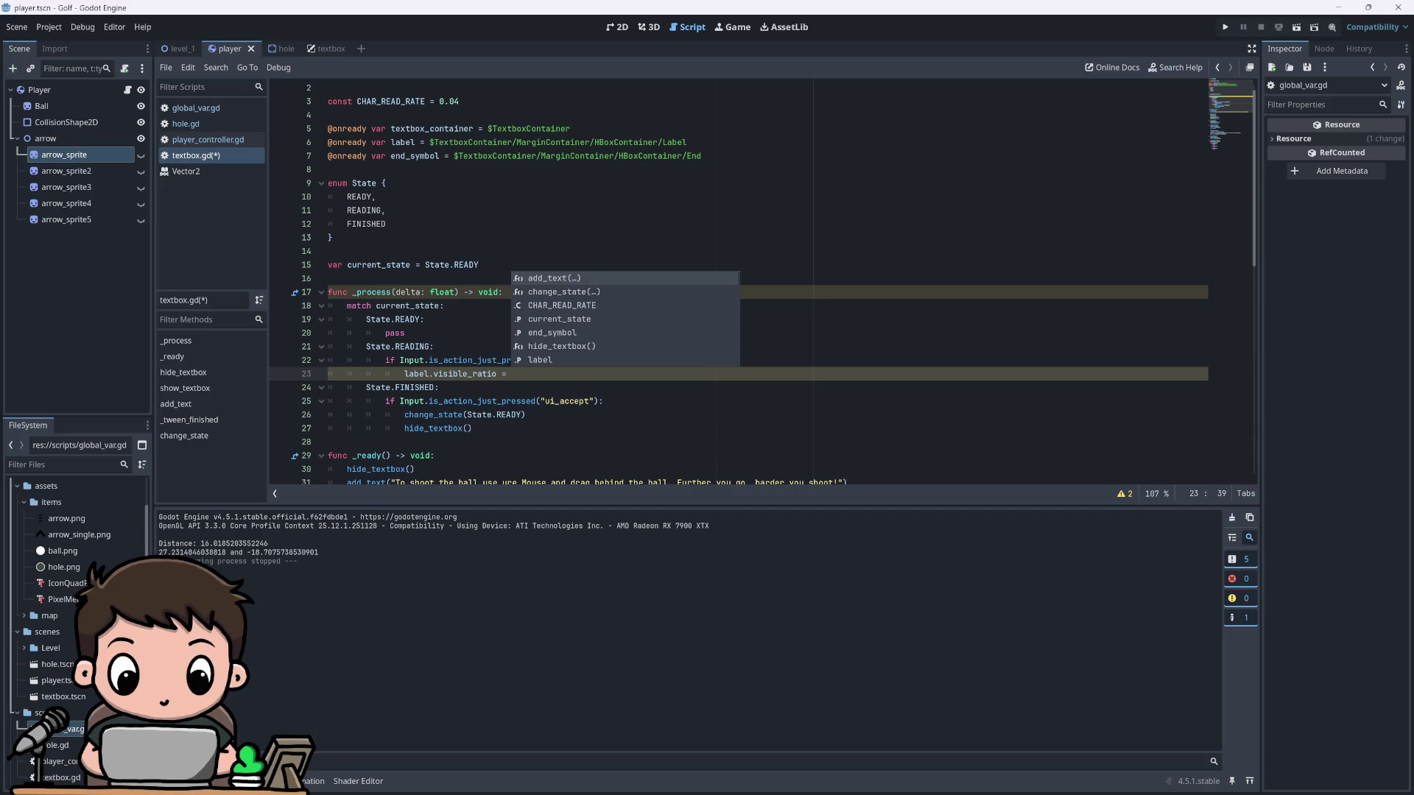
type("1.0")
key("ctrl+s")
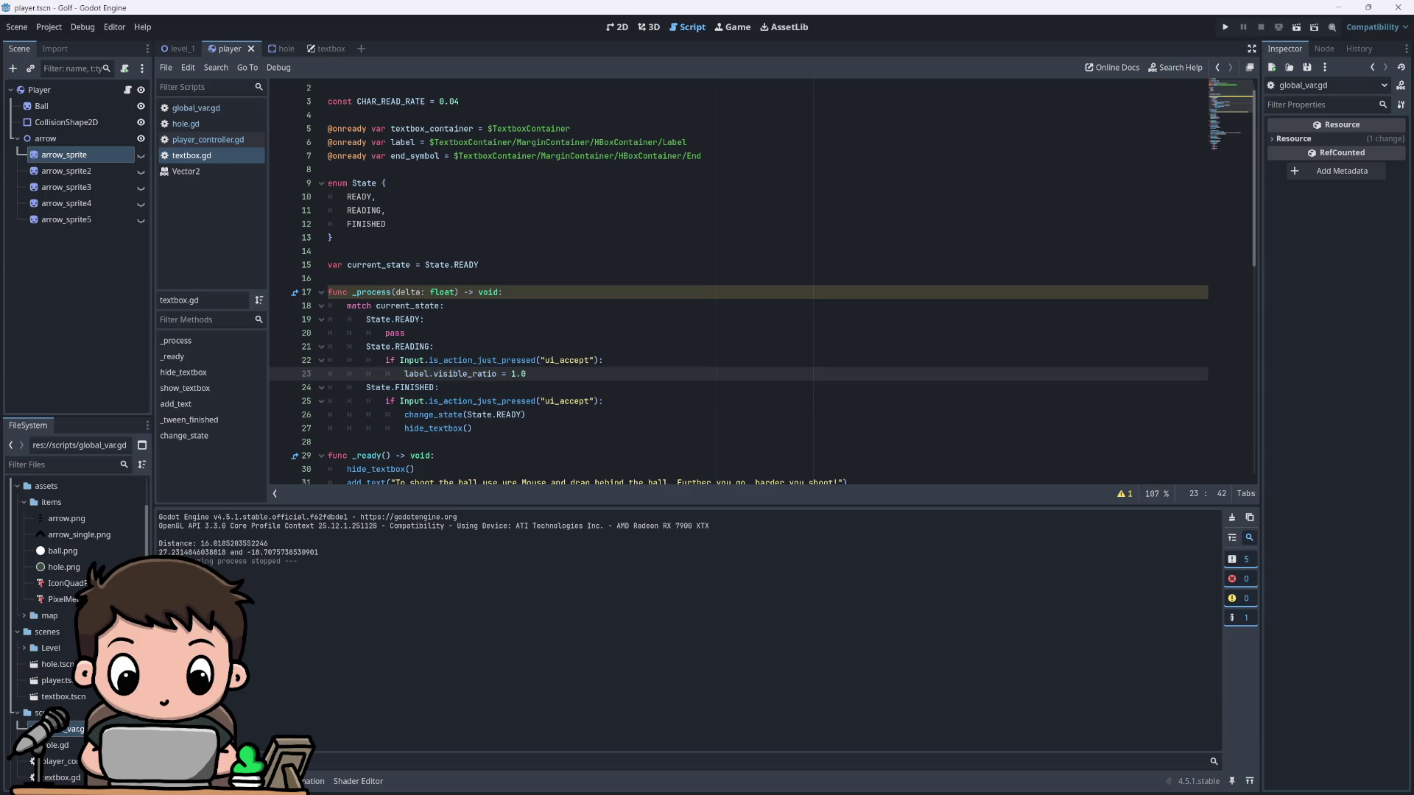
scroll(760, 281, "down", 10)
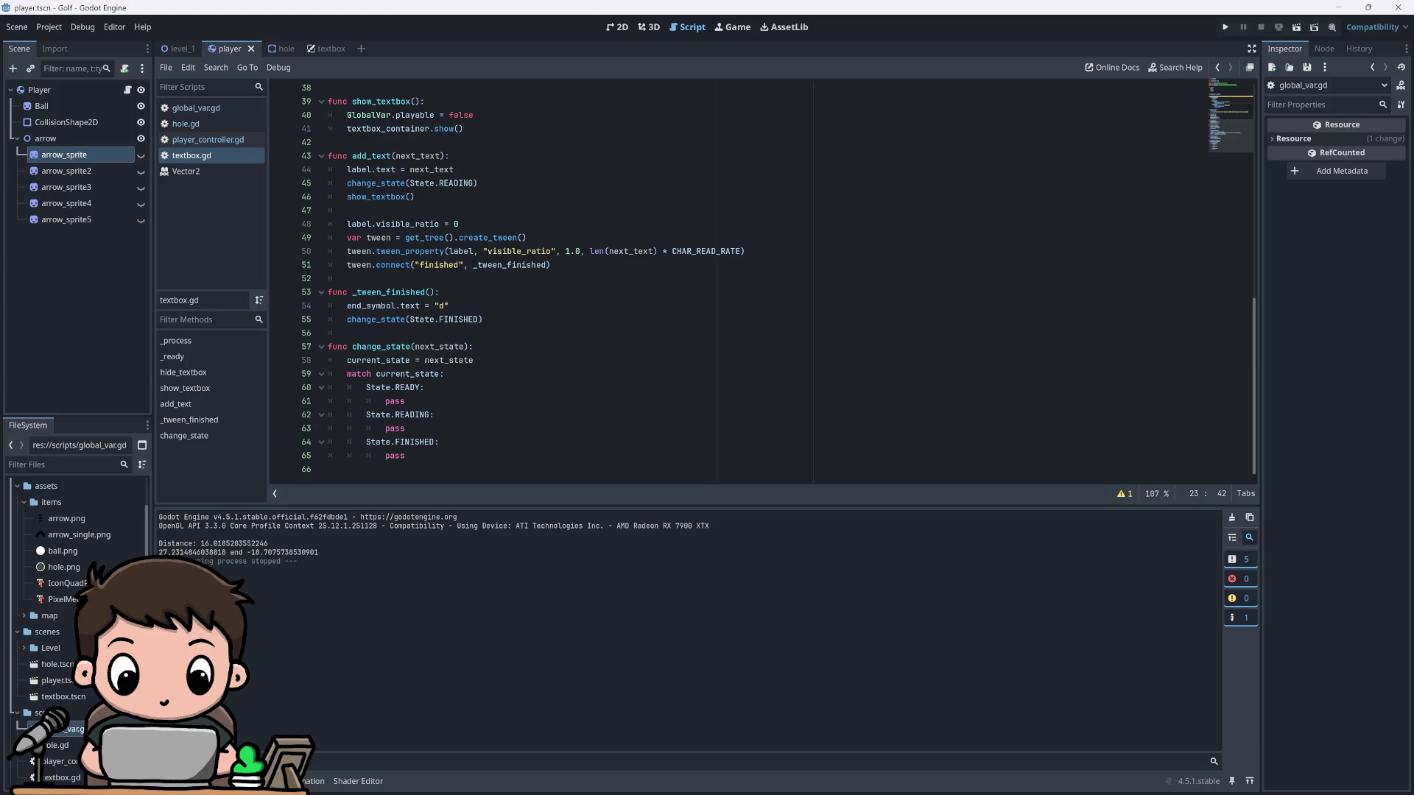
Step: Review the _tween_finished function in textbox.gd
scroll(762, 284, "up", 1)
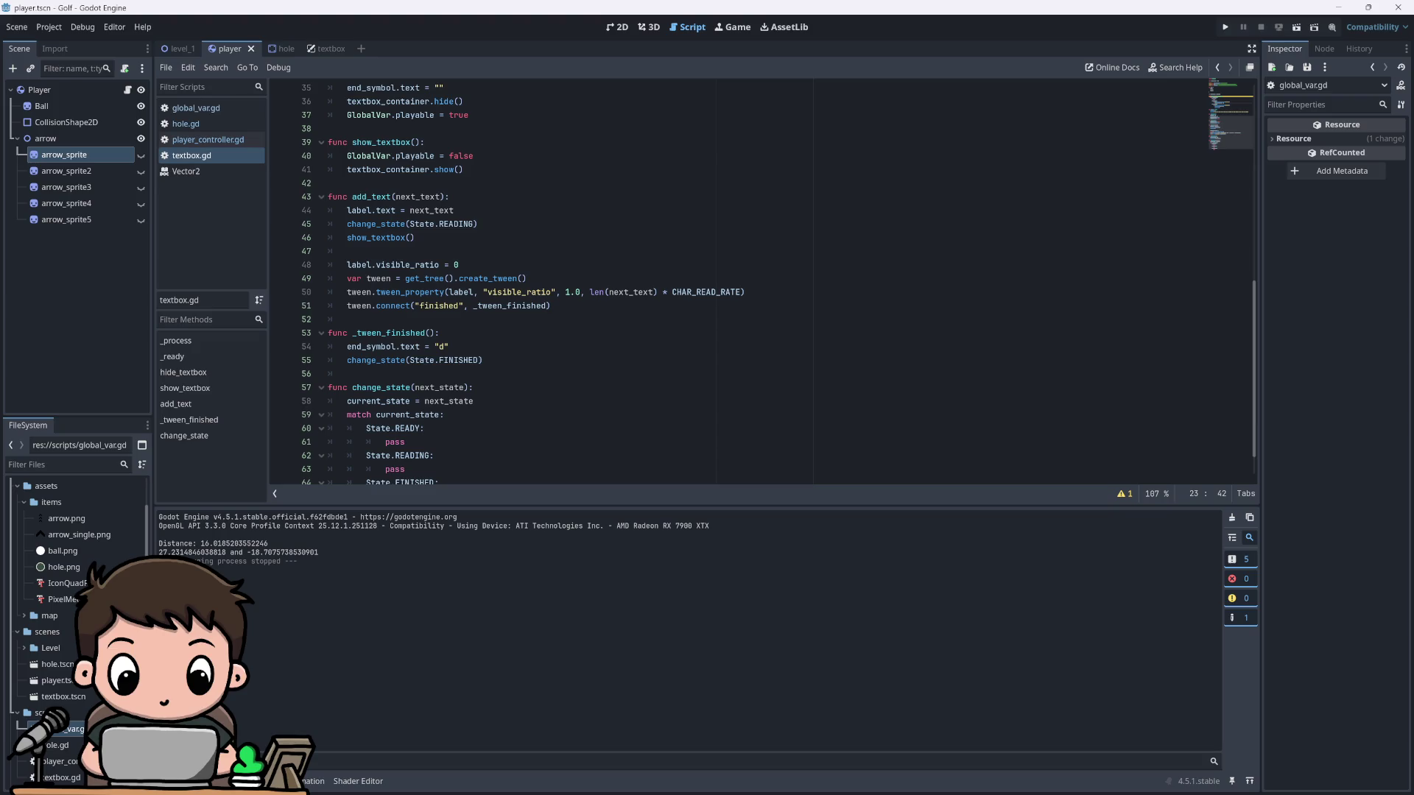
double_click(390, 333)
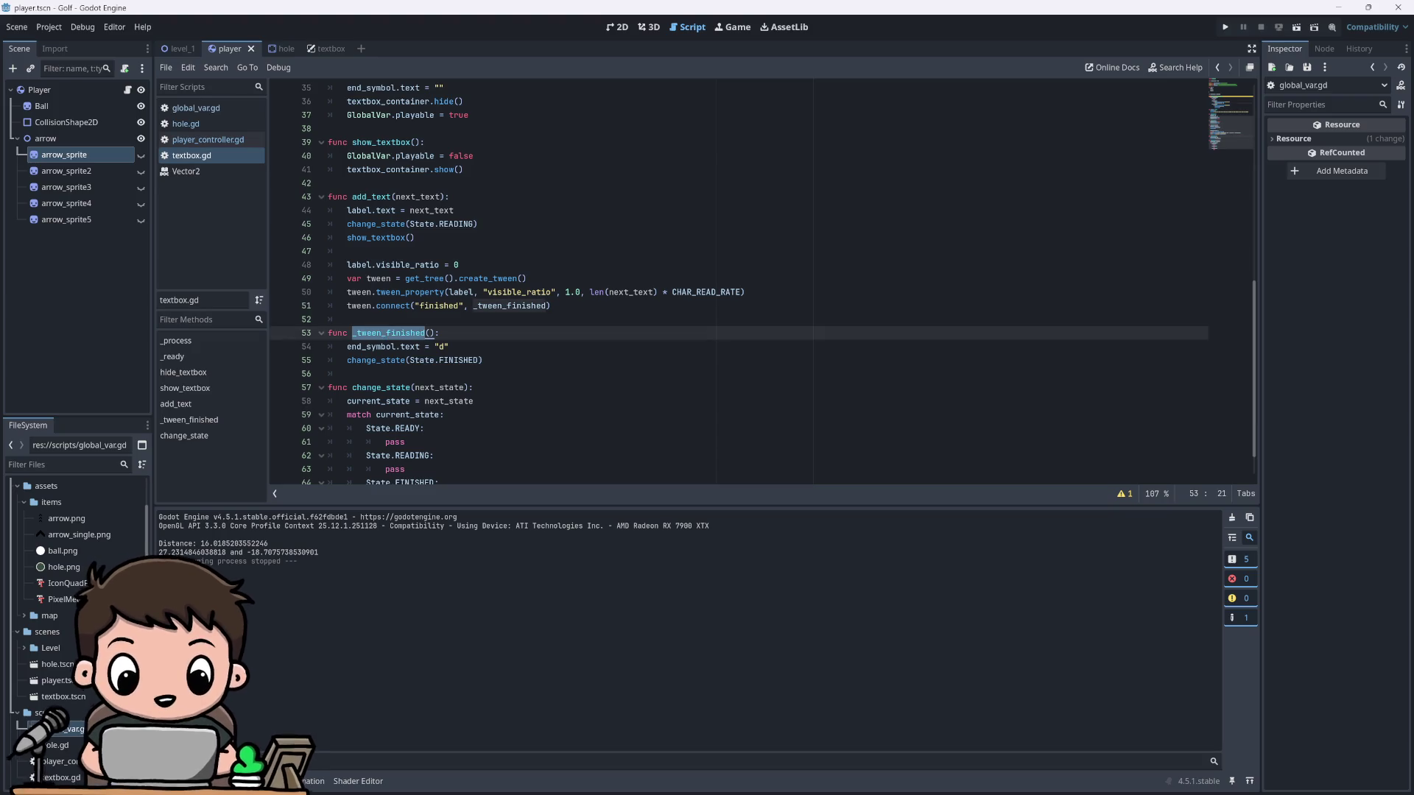
left_click(439, 333)
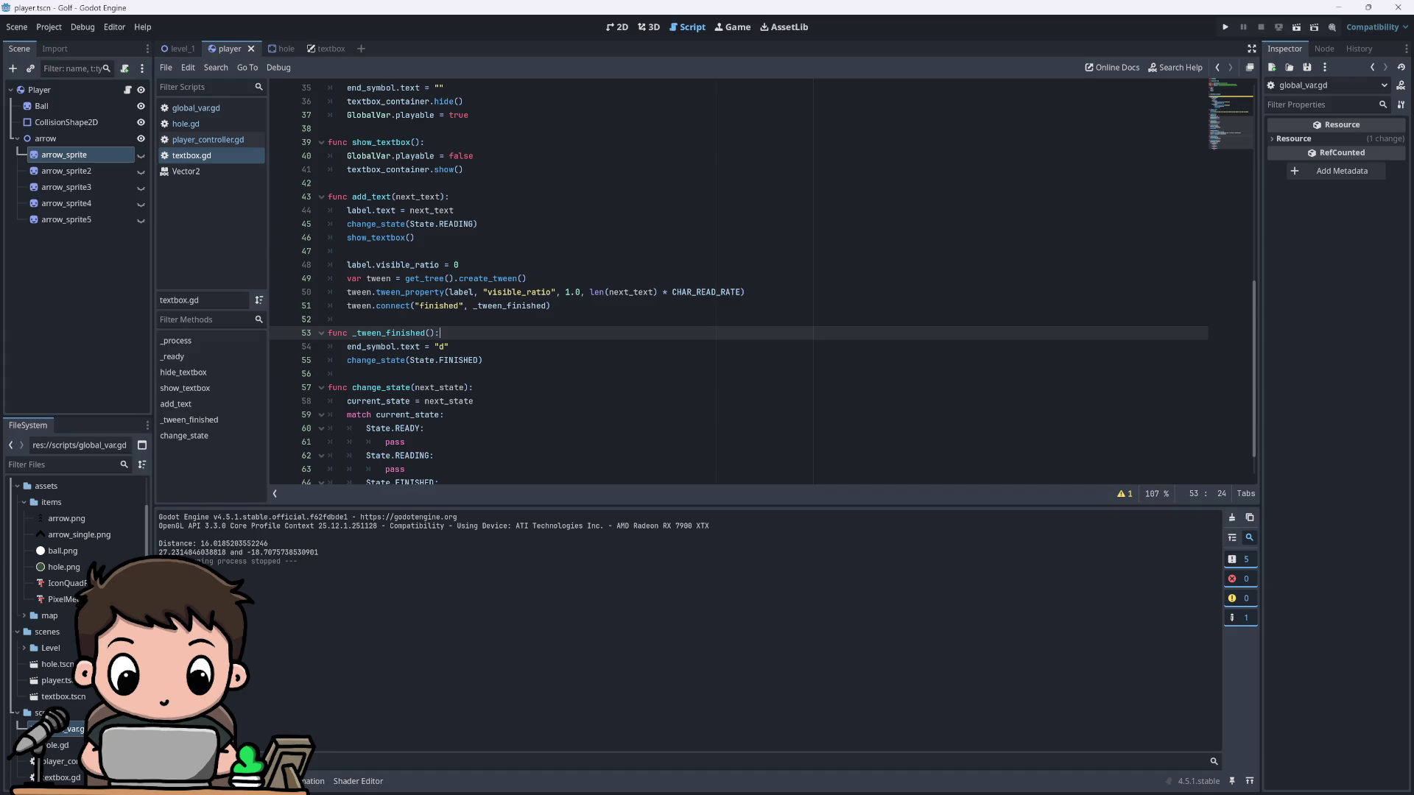
scroll(736, 280, "up", 5)
scroll(736, 280, "down", 5)
scroll(736, 280, "up", 10)
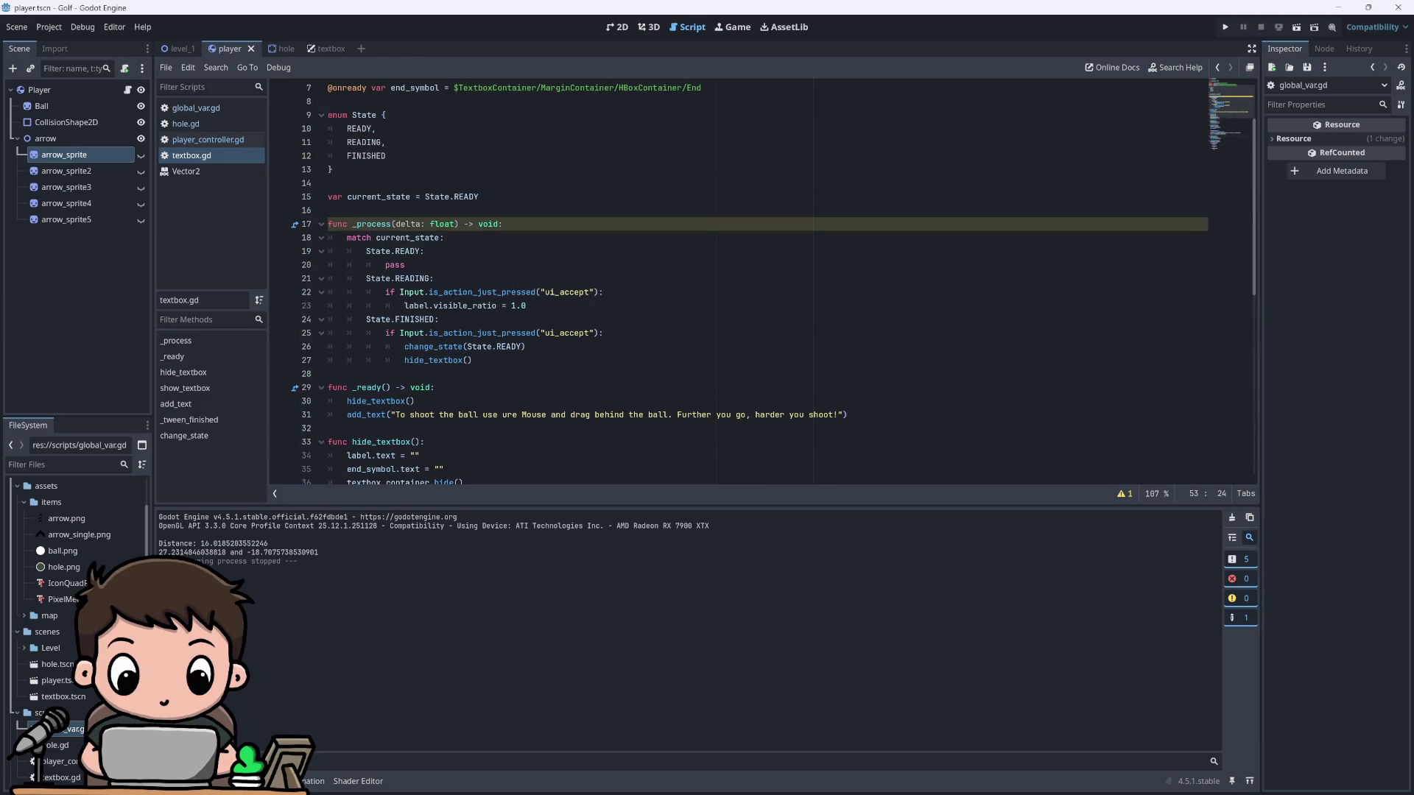
Step: Start a 'tween.end' line below label.visible_ratio = 1.0 in the READING branch
left_click(526, 305)
key("Return")
type("tween.end")
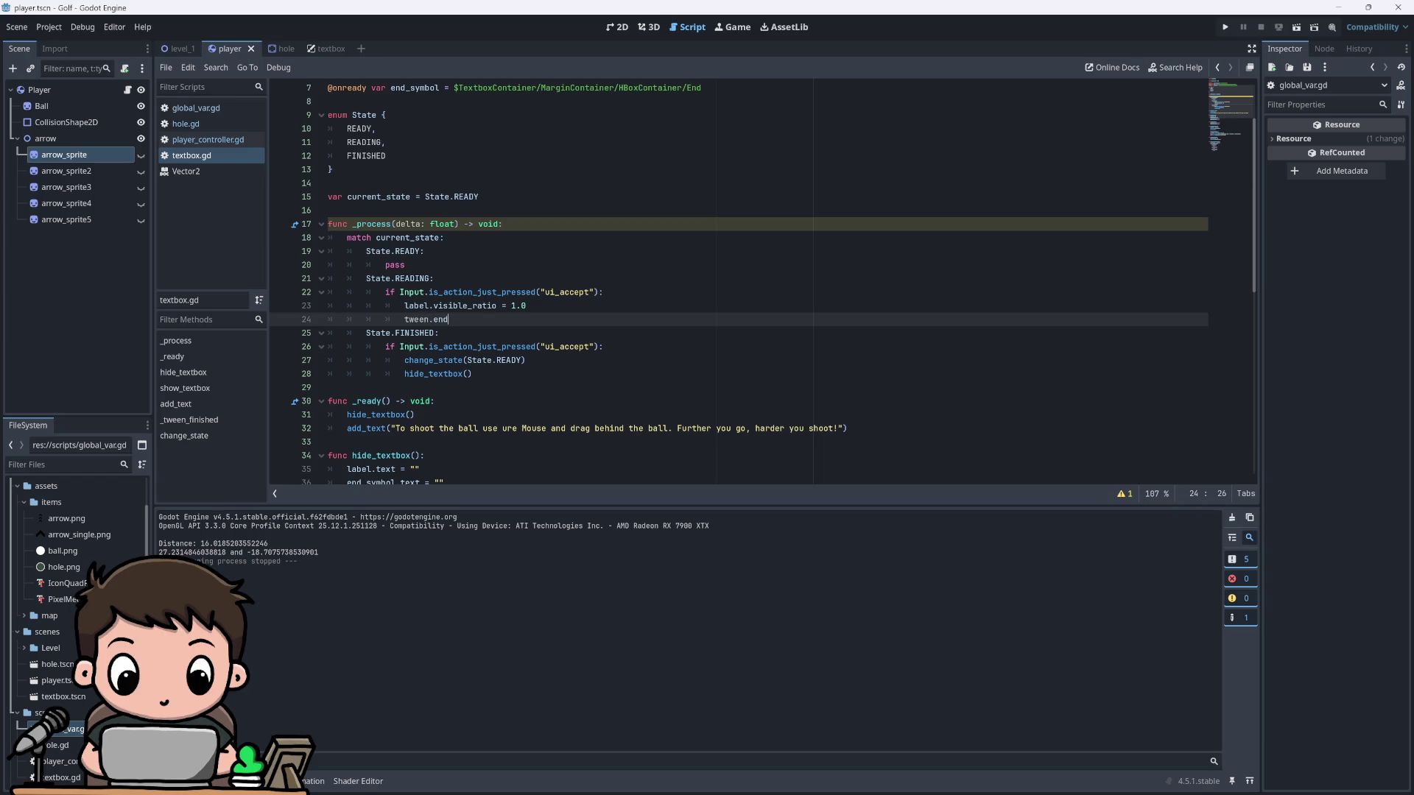
key("BackSpace")
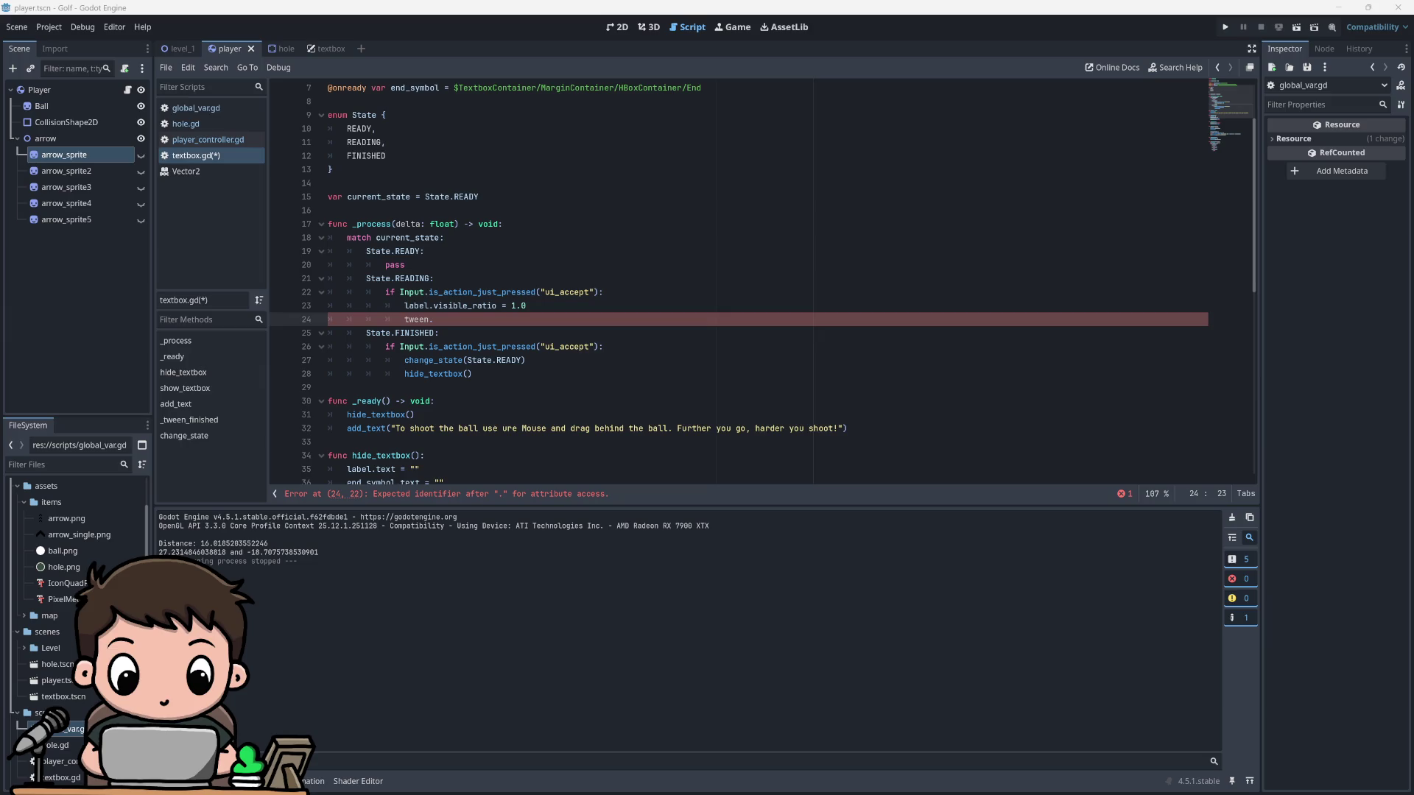
Step: Finish and save tween.stop() in the accept handler, which shows an undeclared-identifier error
type("stop()")
key("ctrl+s")
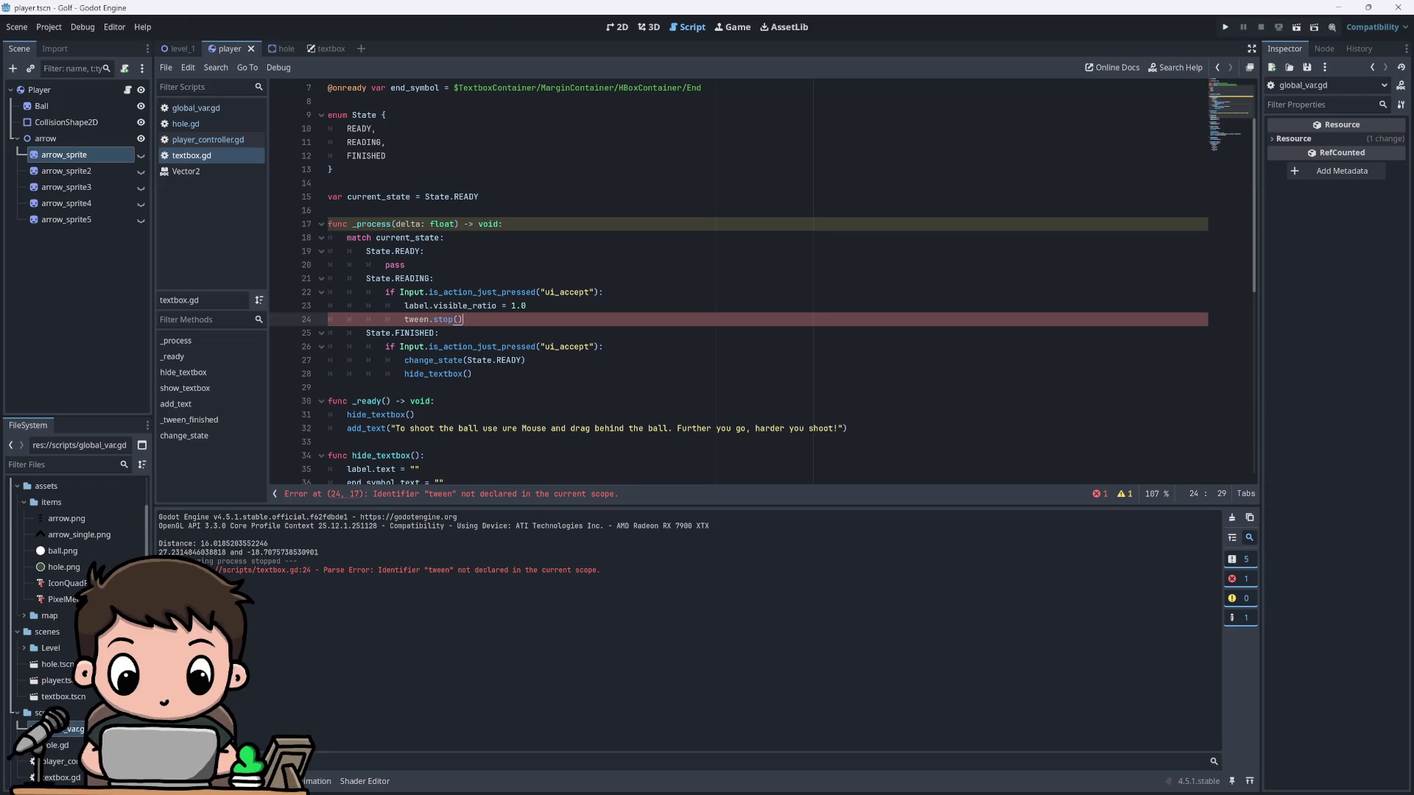
scroll(736, 279, "down", 10)
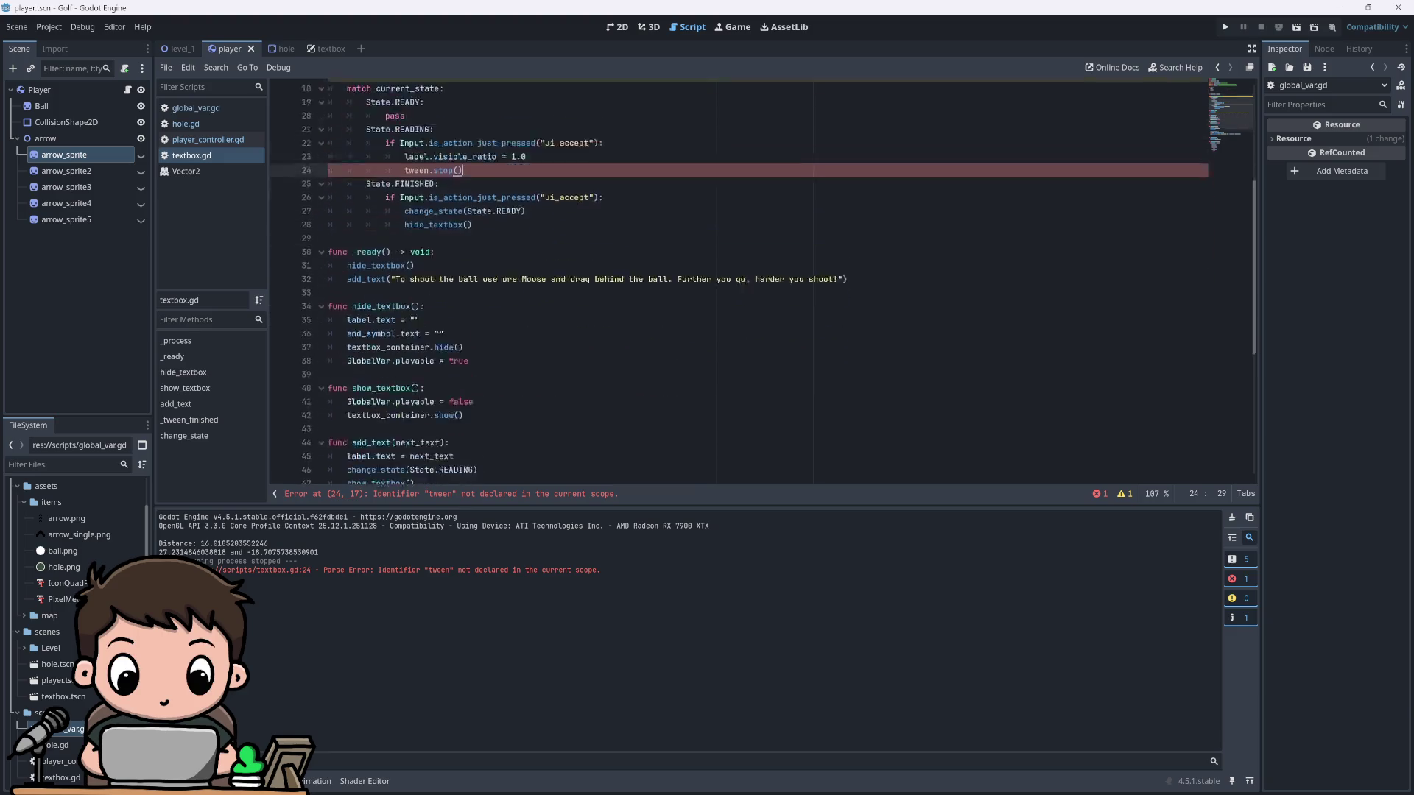
scroll(736, 279, "up", 7)
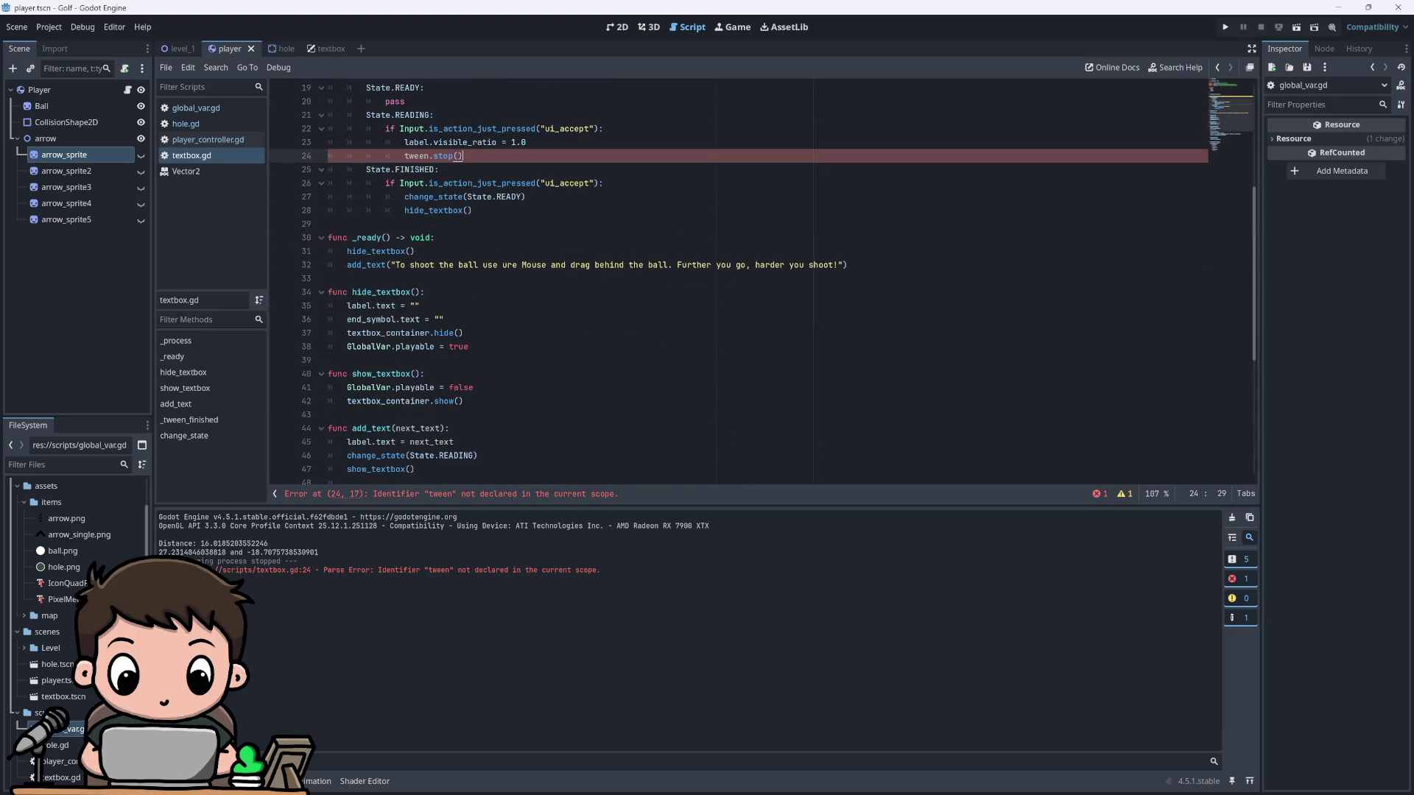
scroll(737, 280, "up", 3)
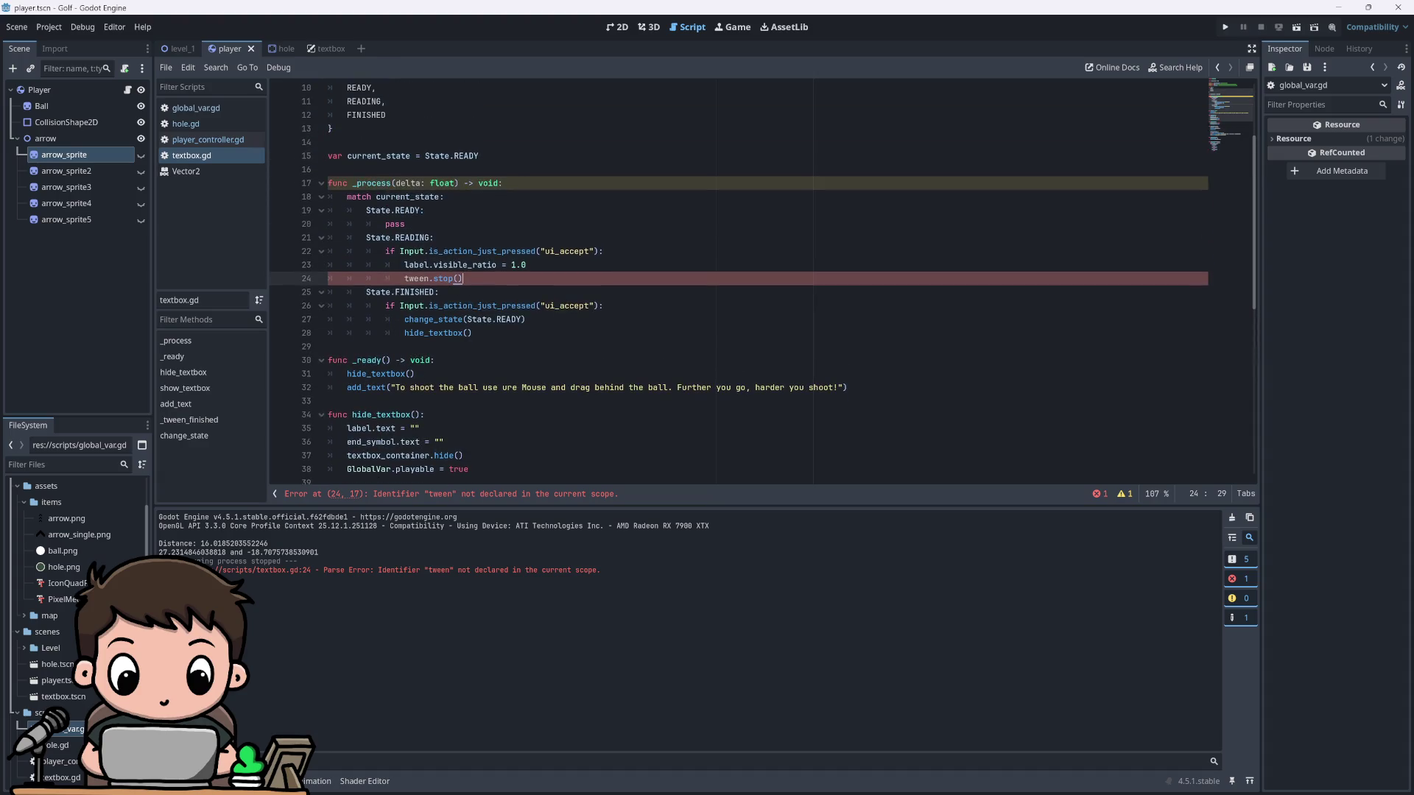
Step: Delete the tween.stop() line, then run the game to check the typing tutorial text and close it
key("BackSpace")
key("BackSpace")
key("BackSpace")
key("BackSpace")
key("BackSpace")
key("BackSpace")
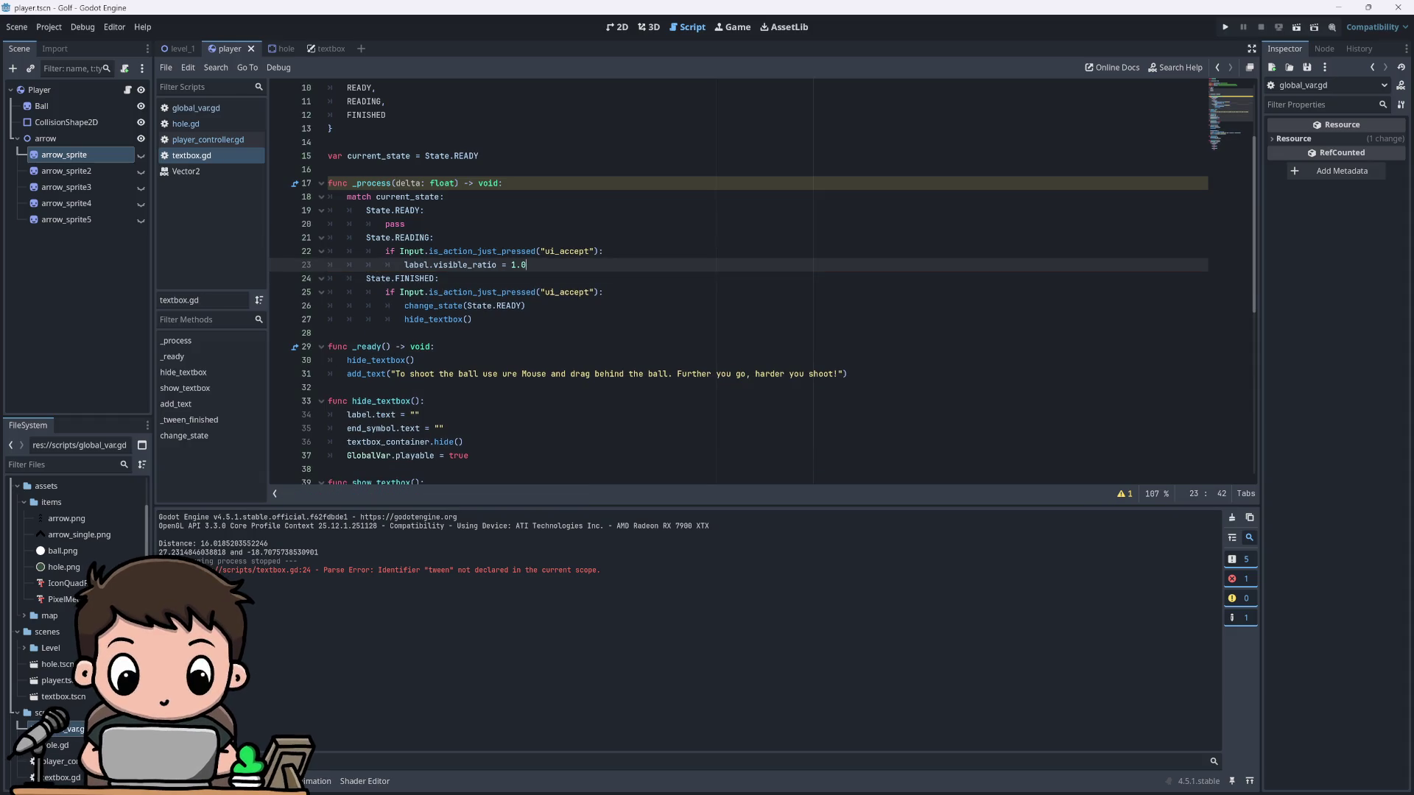
left_click(1224, 28)
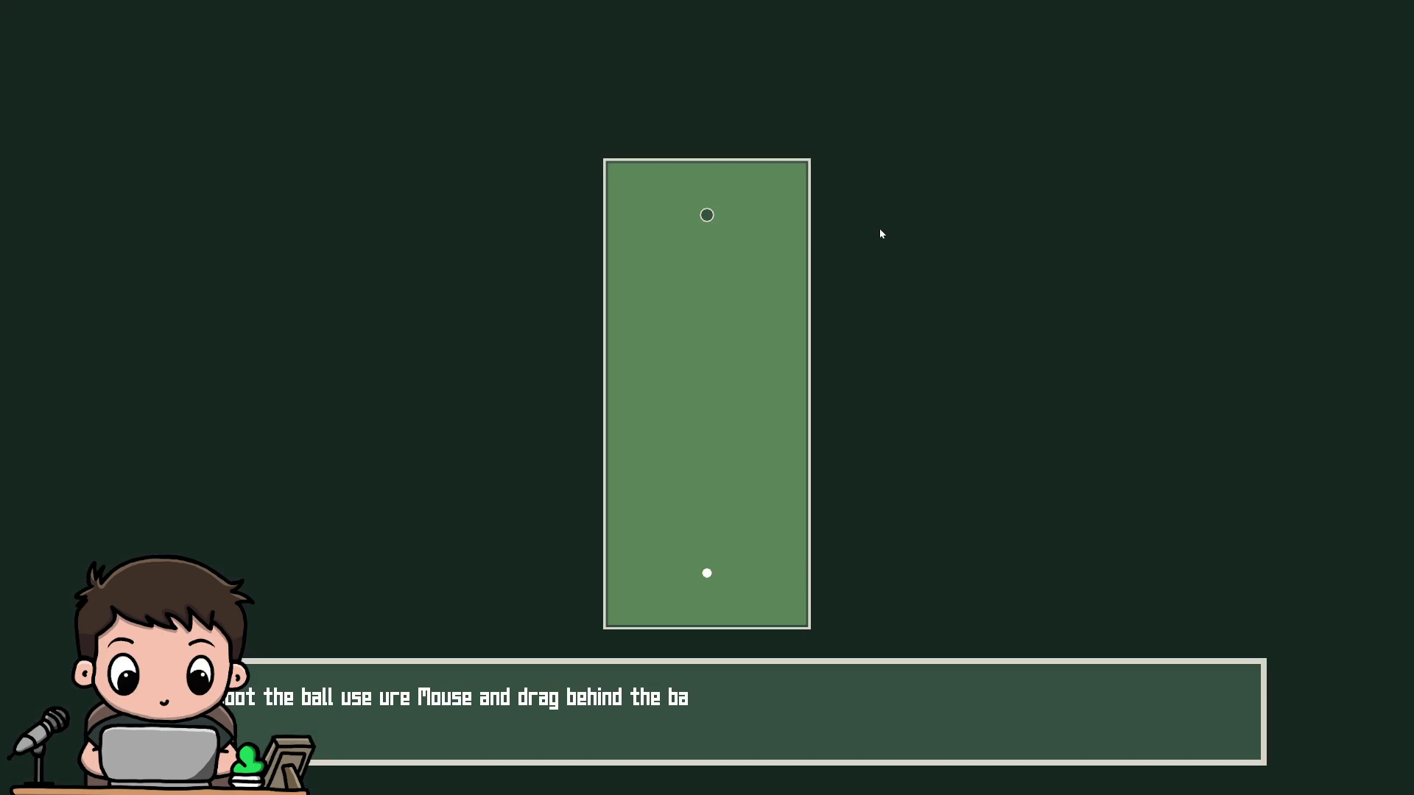
key("F8")
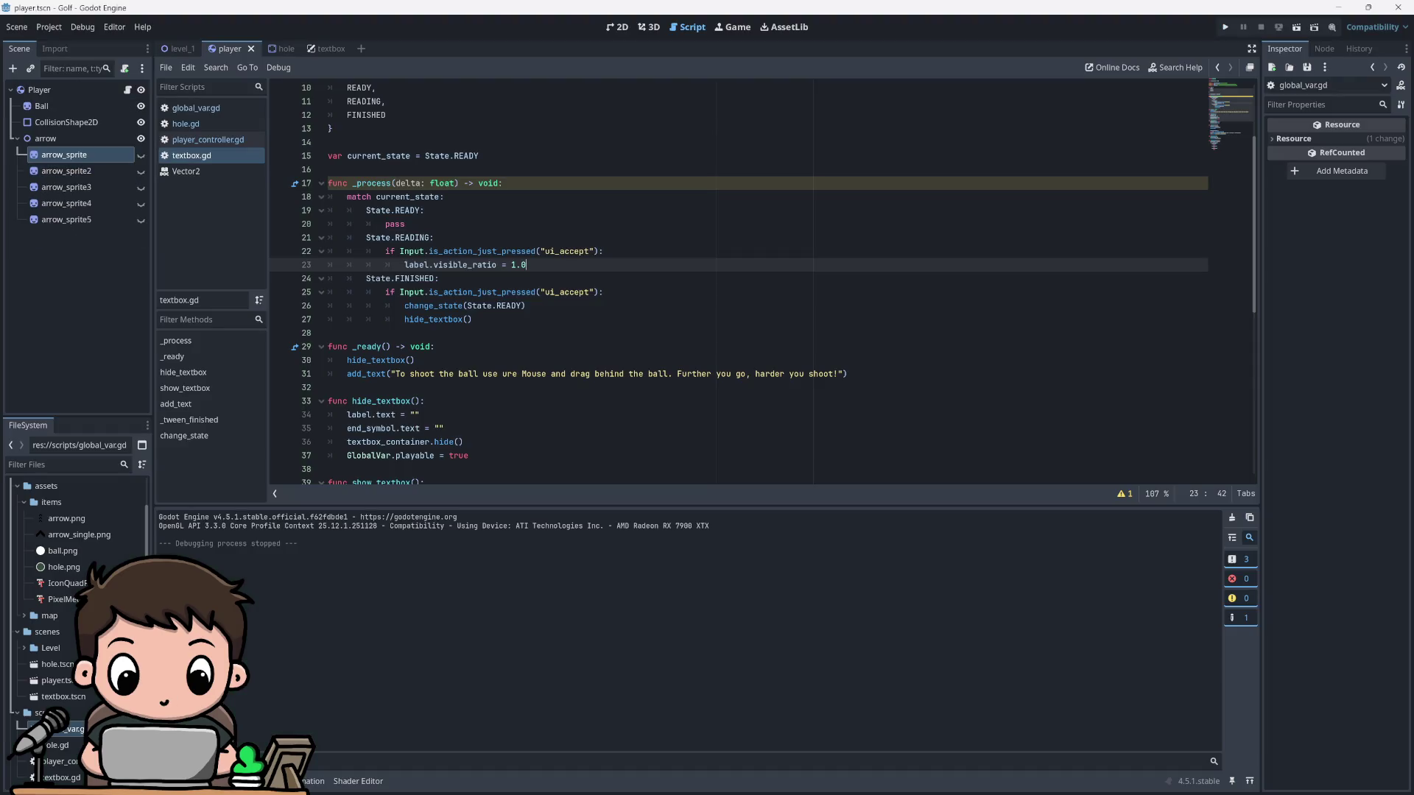
scroll(762, 283, "down", 7)
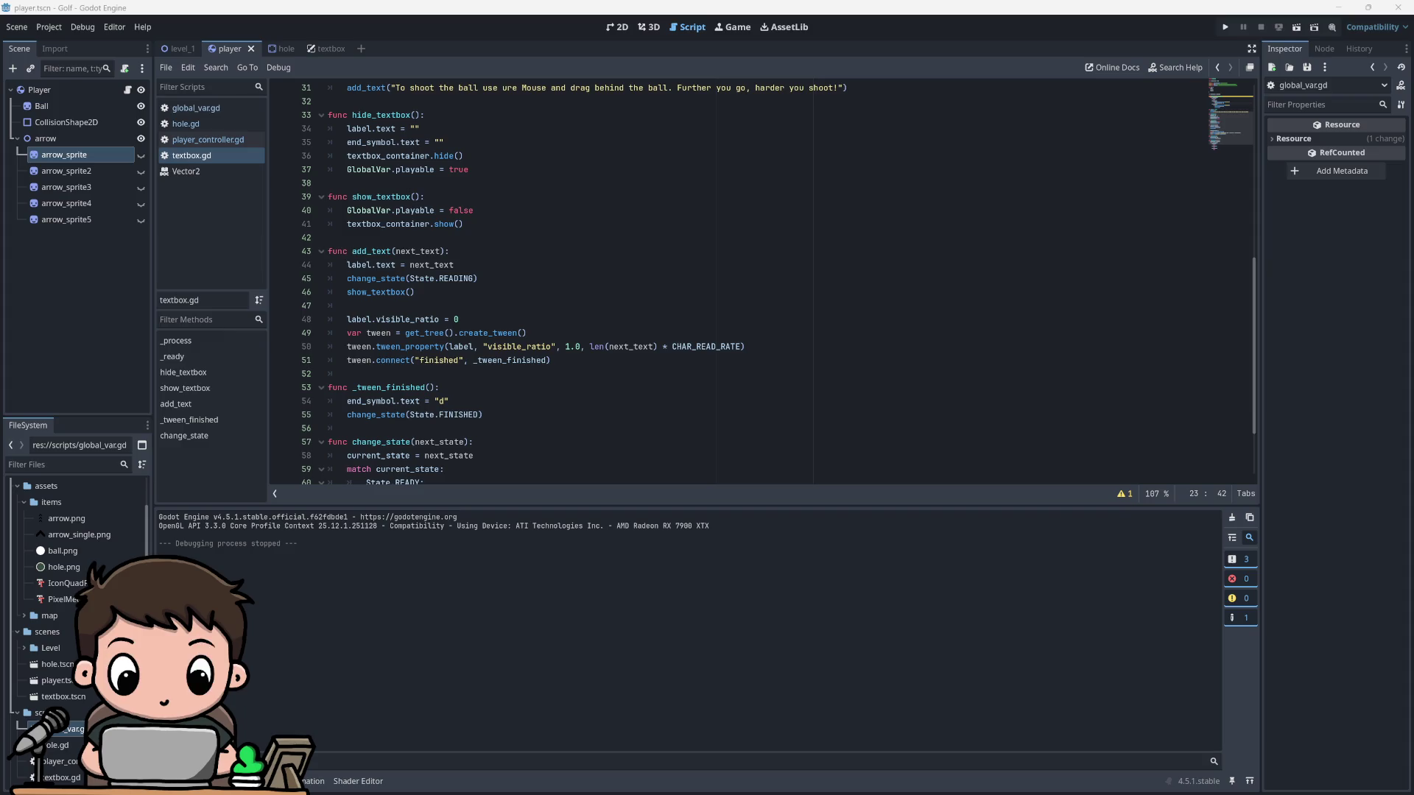
left_click(414, 292)
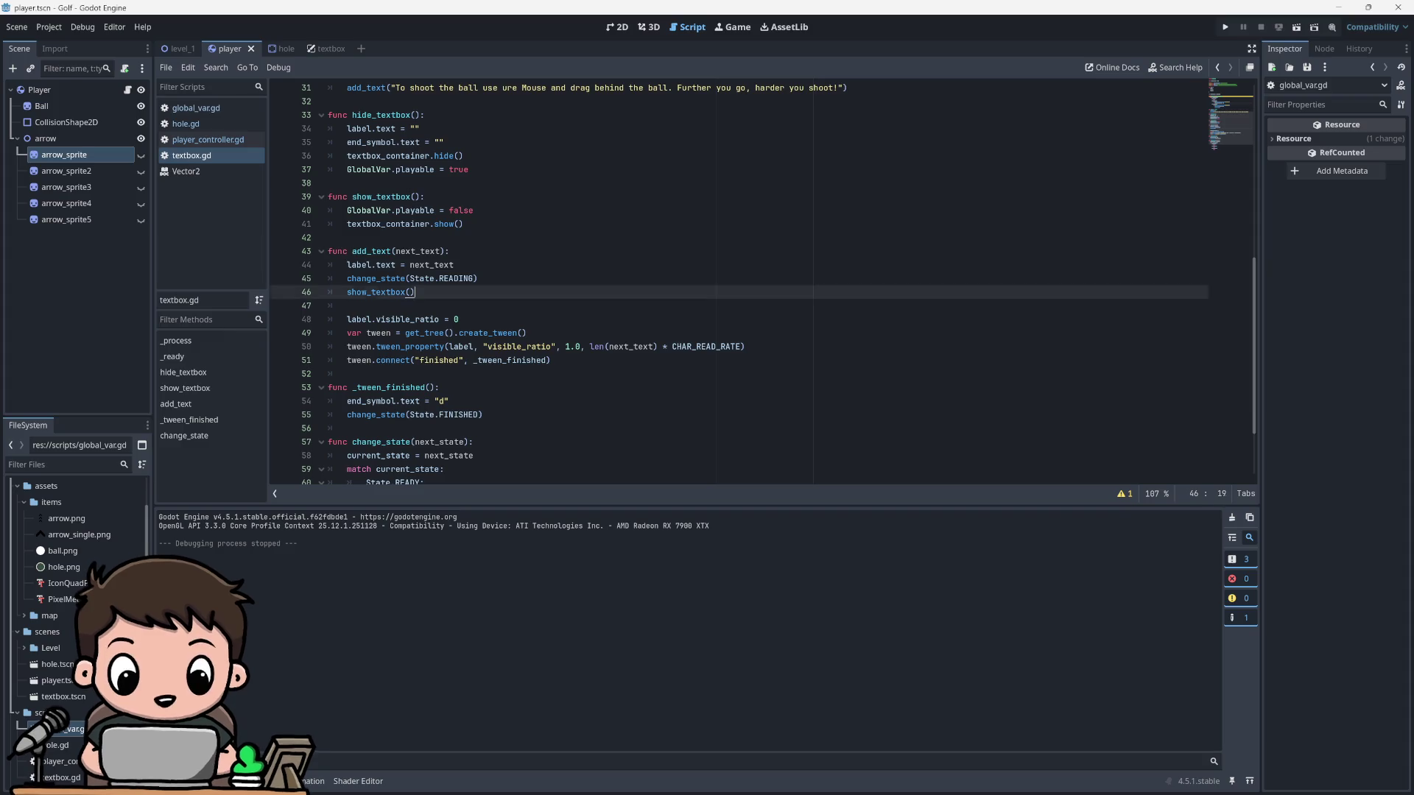
scroll(414, 292, "up", 7)
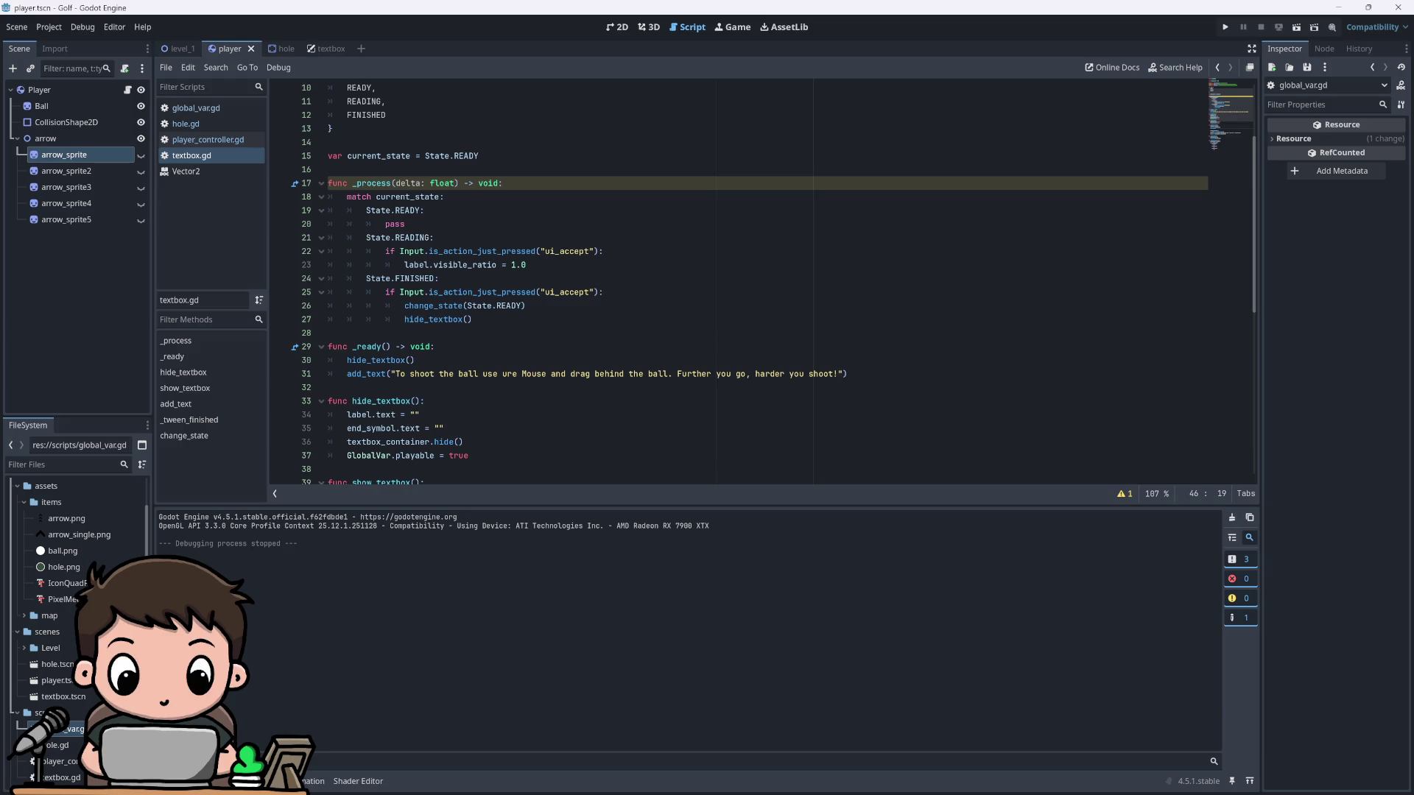
scroll(736, 284, "down", 6)
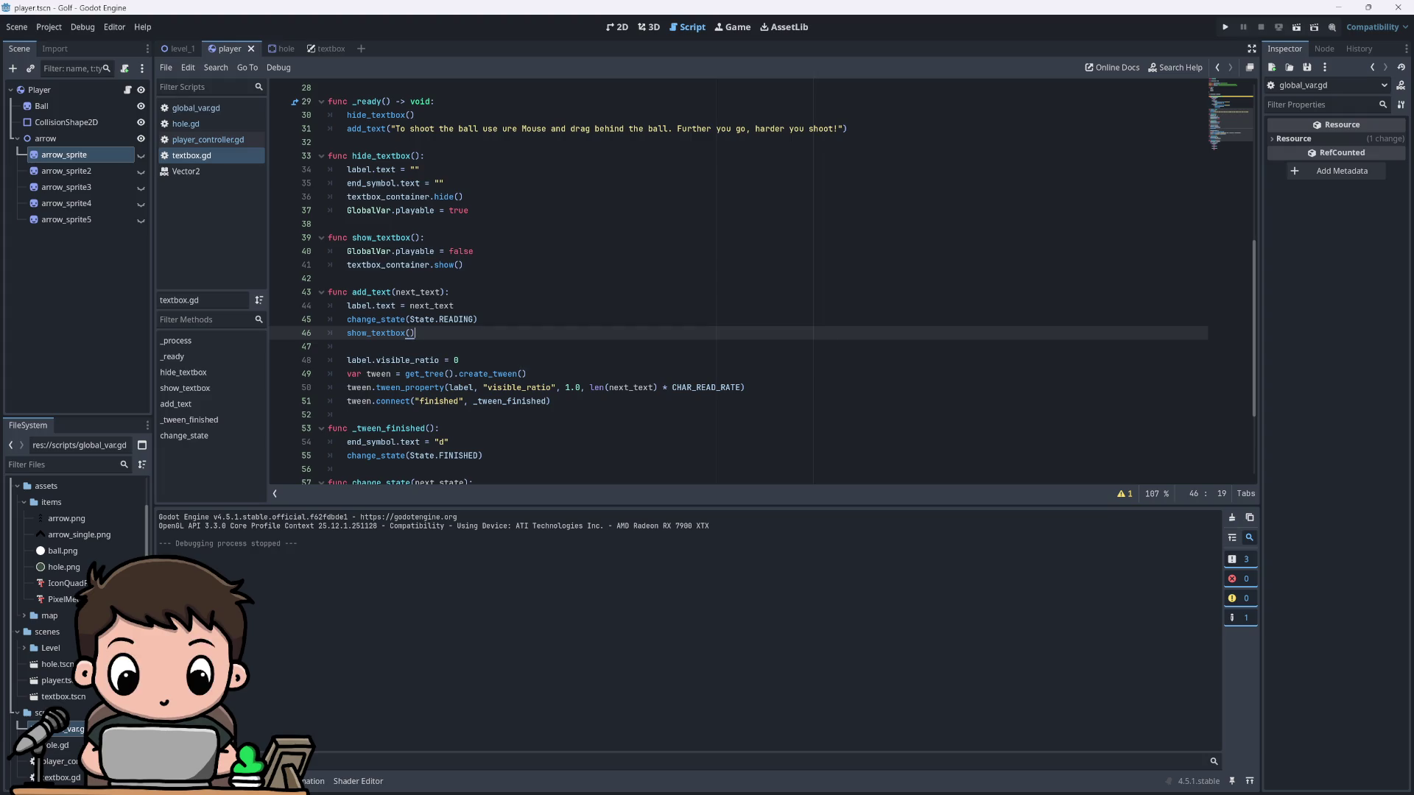
scroll(736, 284, "up", 2)
scroll(736, 283, "down", 2)
scroll(736, 283, "up", 1)
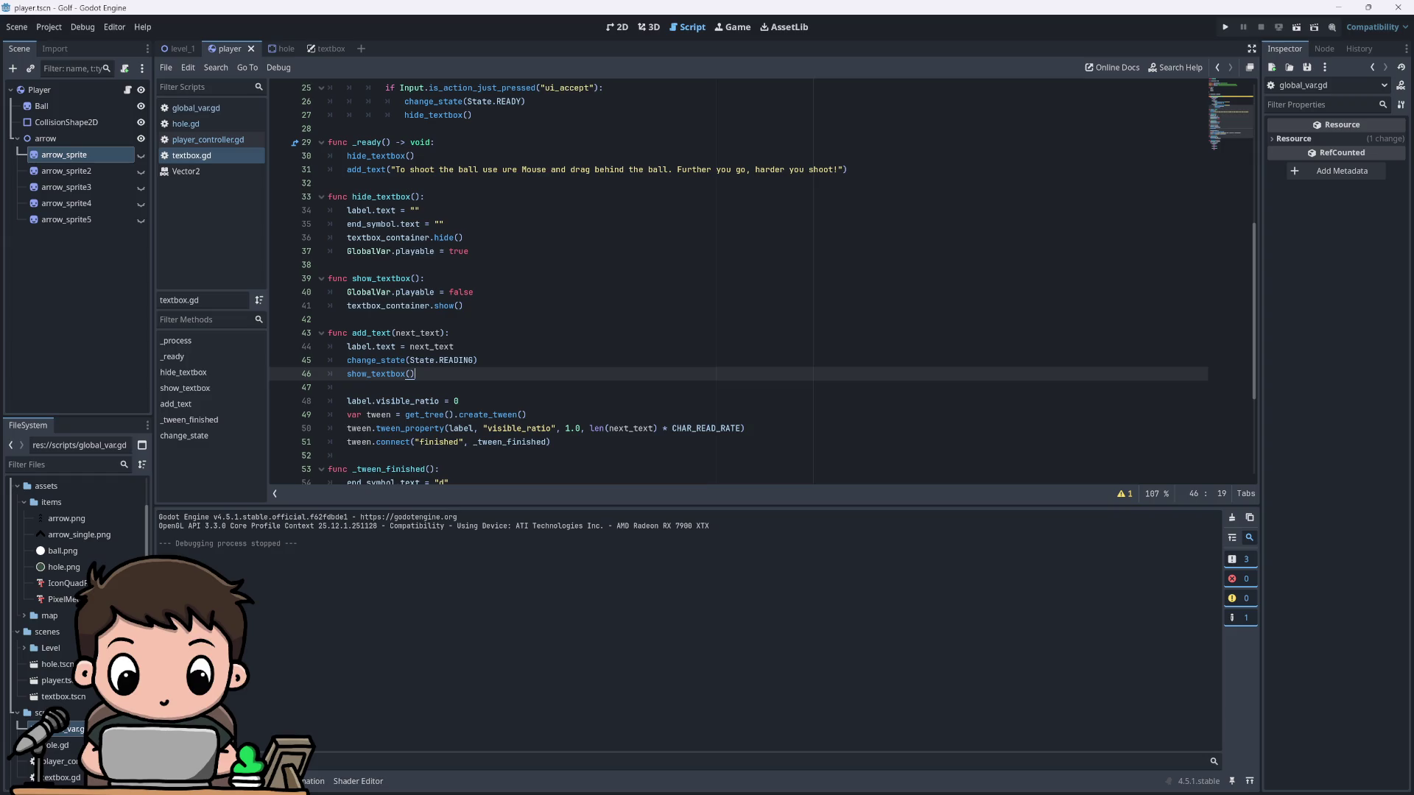
scroll(737, 284, "up", 5)
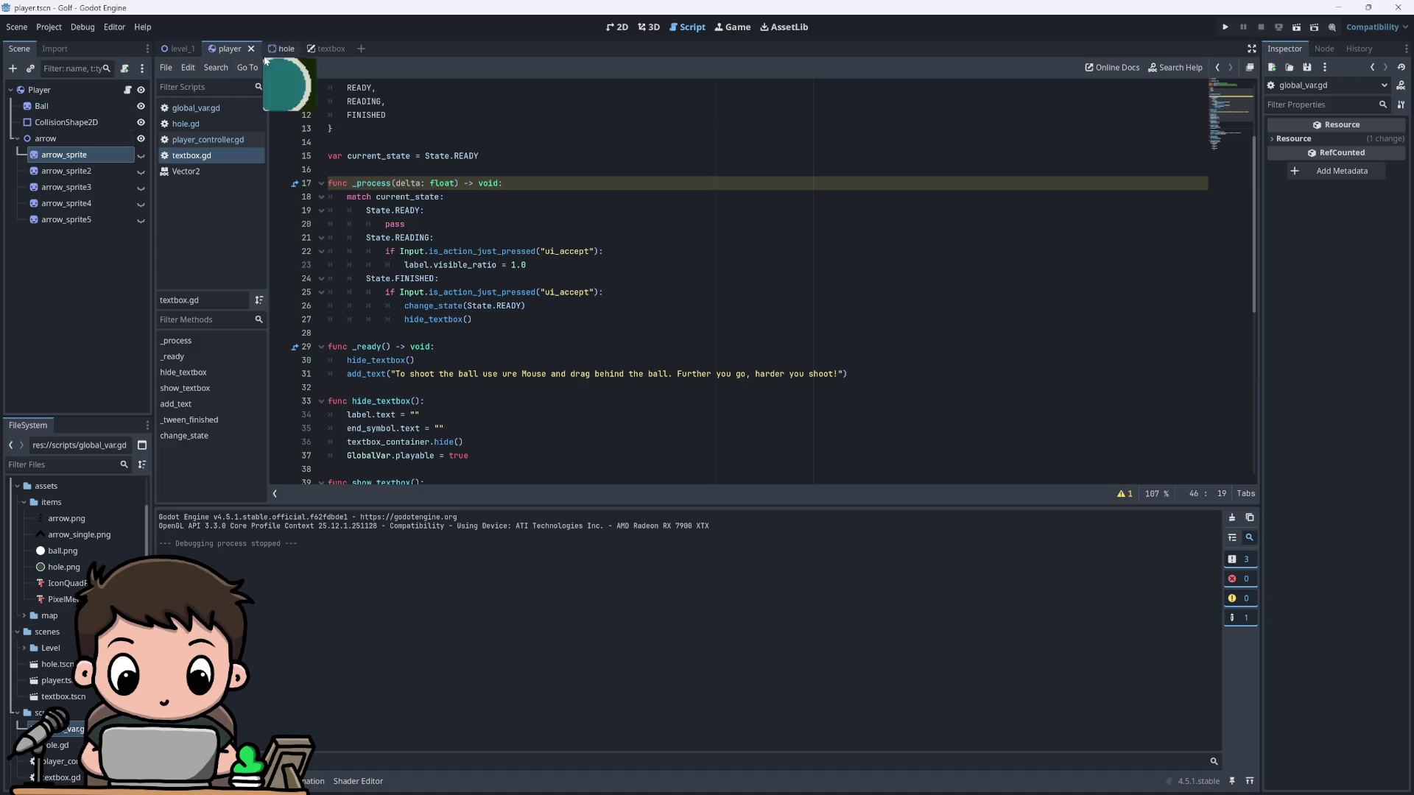
Step: In the textbox scene, find the Label's Visible Ratio property under Displayed Text and read its tooltip
left_click(317, 49)
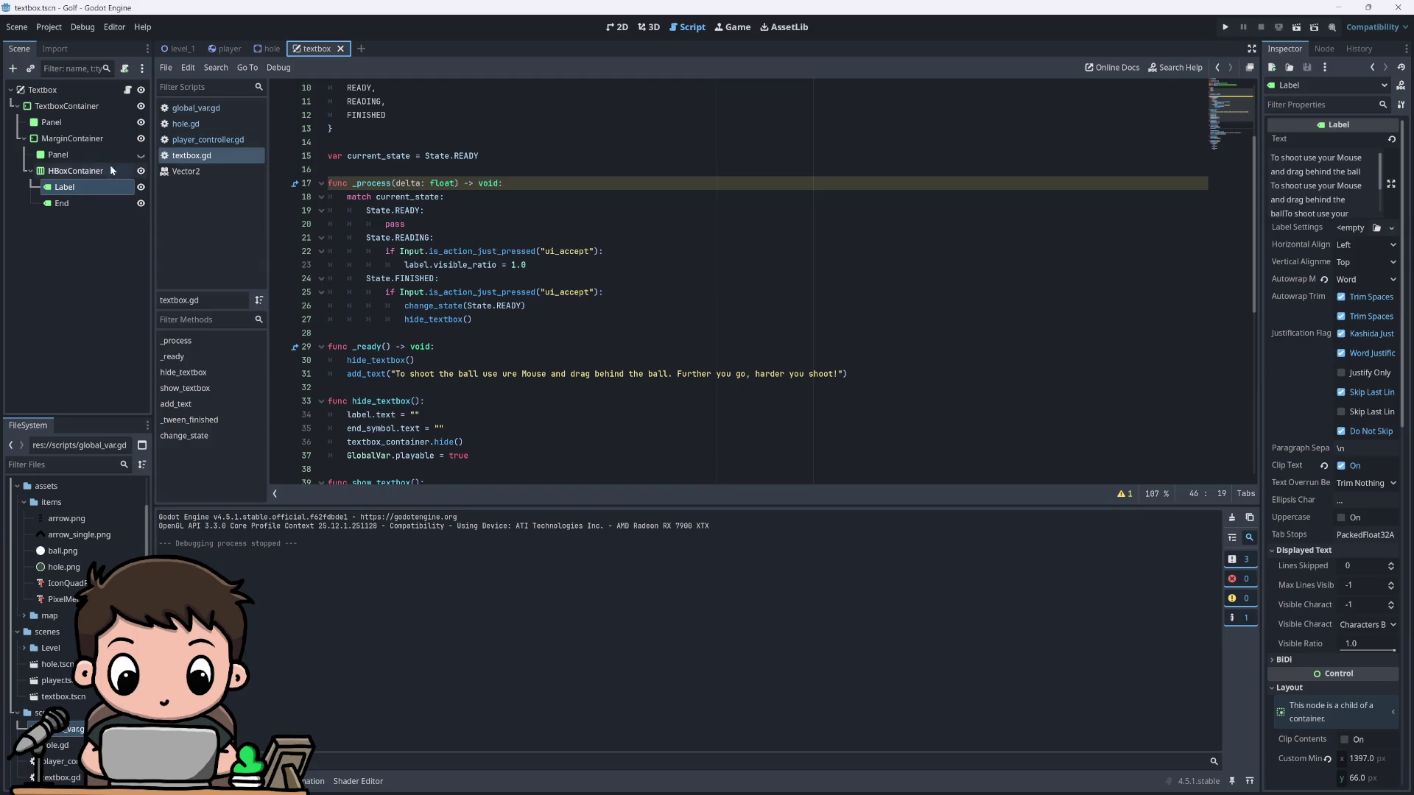
scroll(1288, 338, "down", 5)
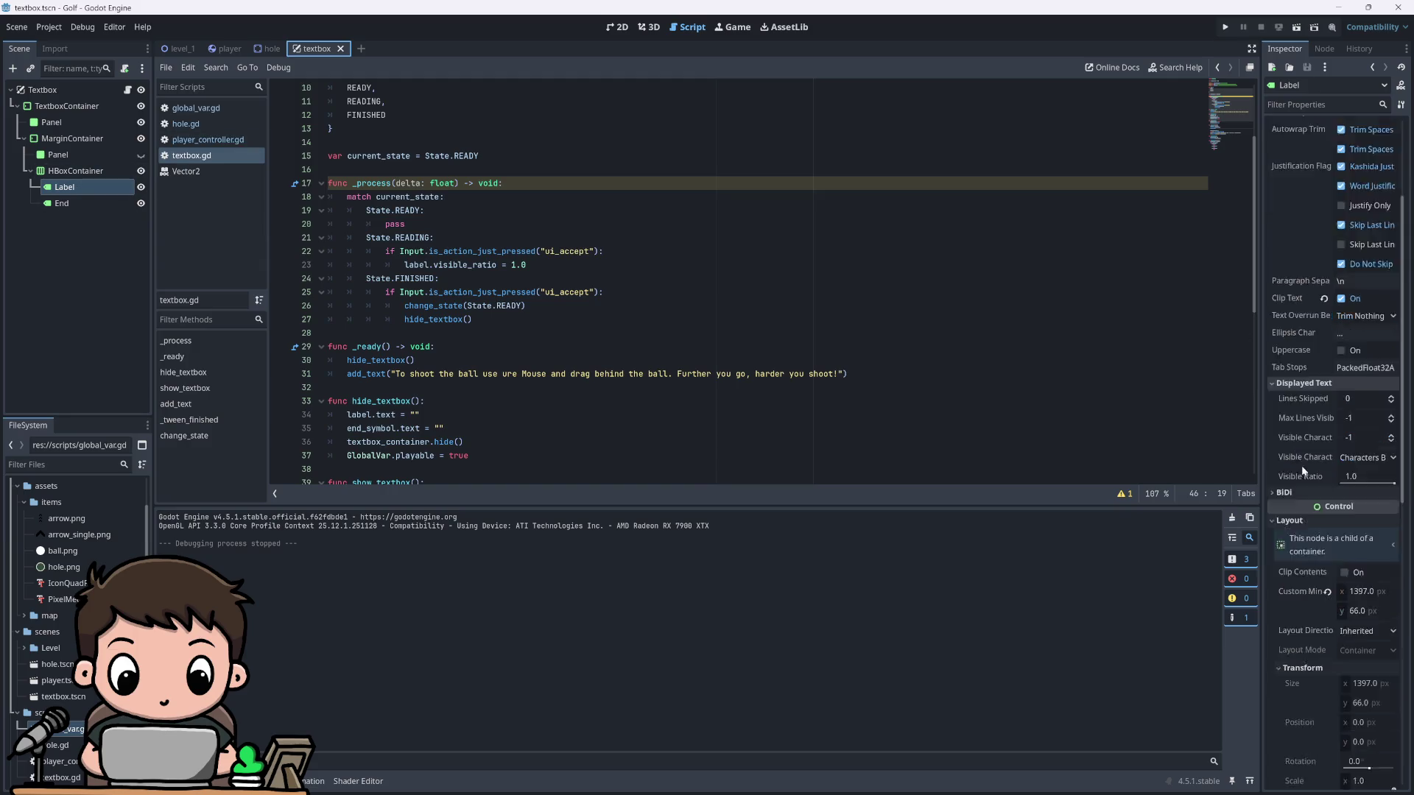
mouse_move(1310, 311)
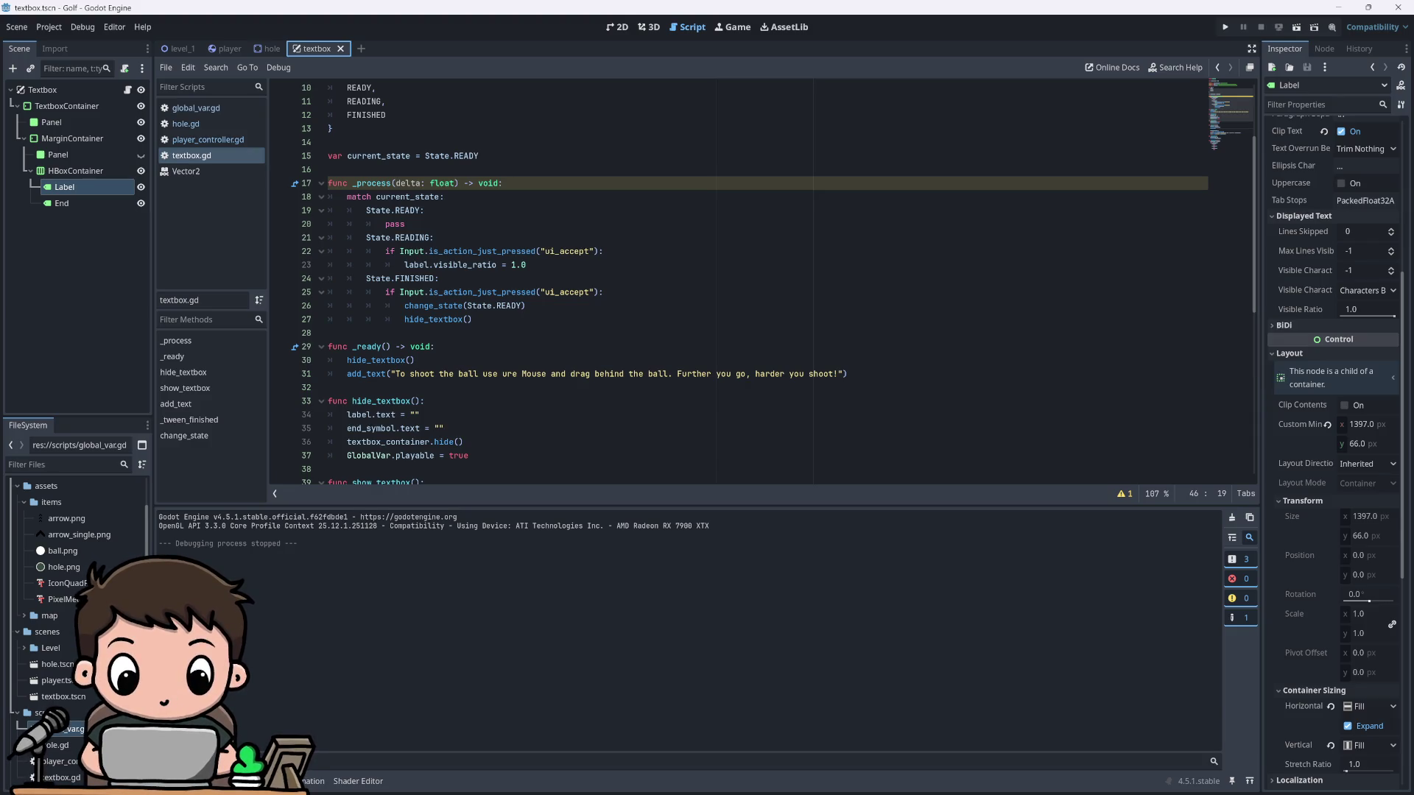
Step: Back in textbox.gd, select the var tween creation line in add_text
left_click(527, 264)
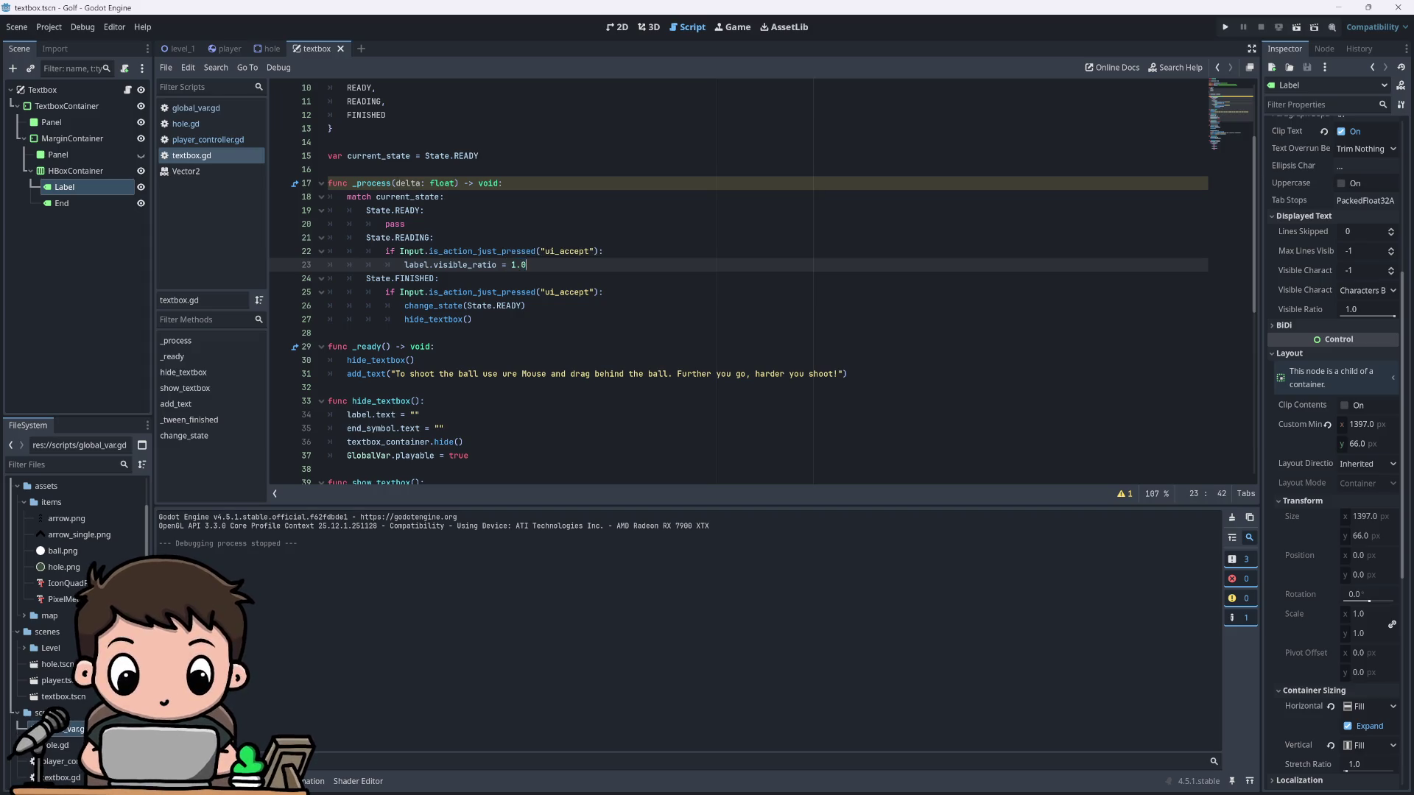
scroll(527, 264, "down", 9)
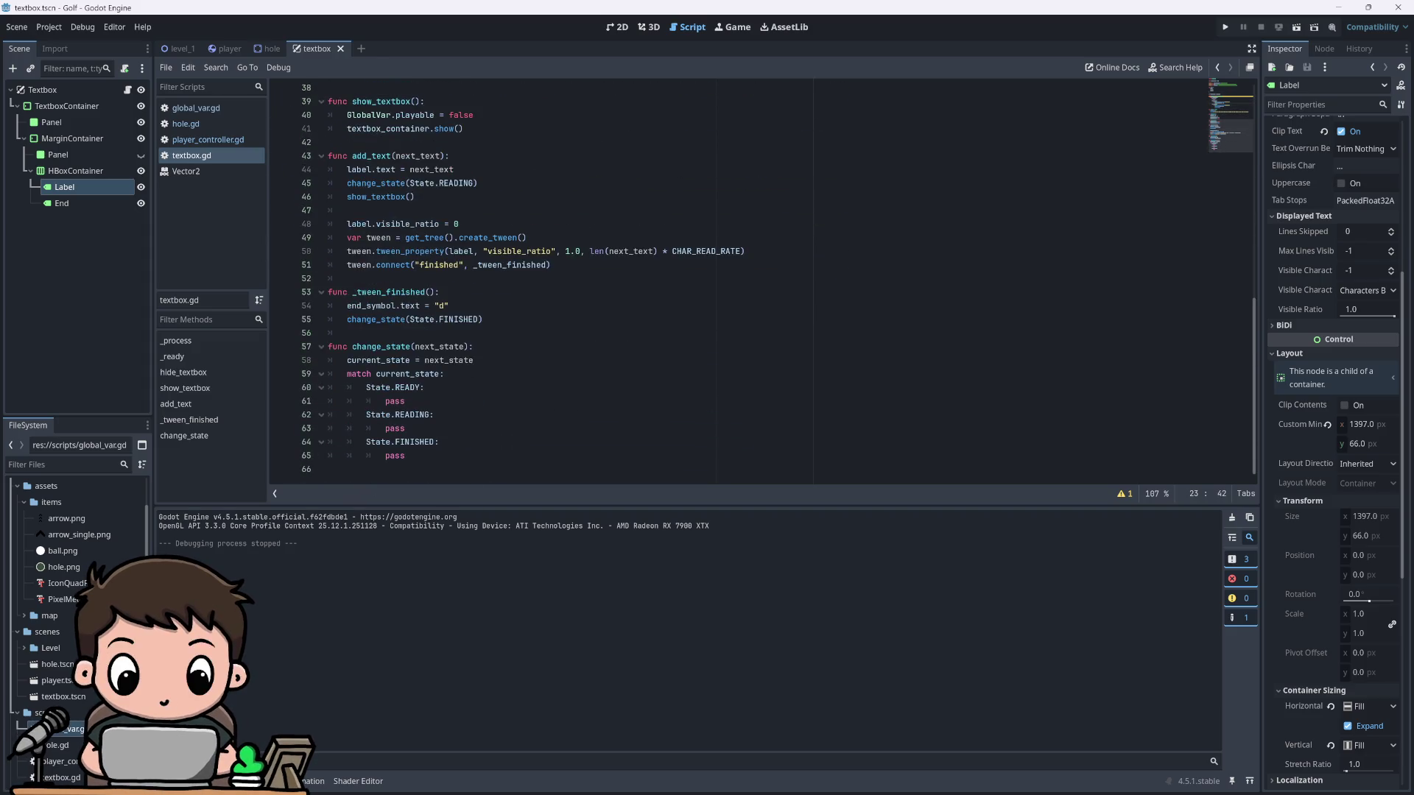
scroll(527, 264, "up", 2)
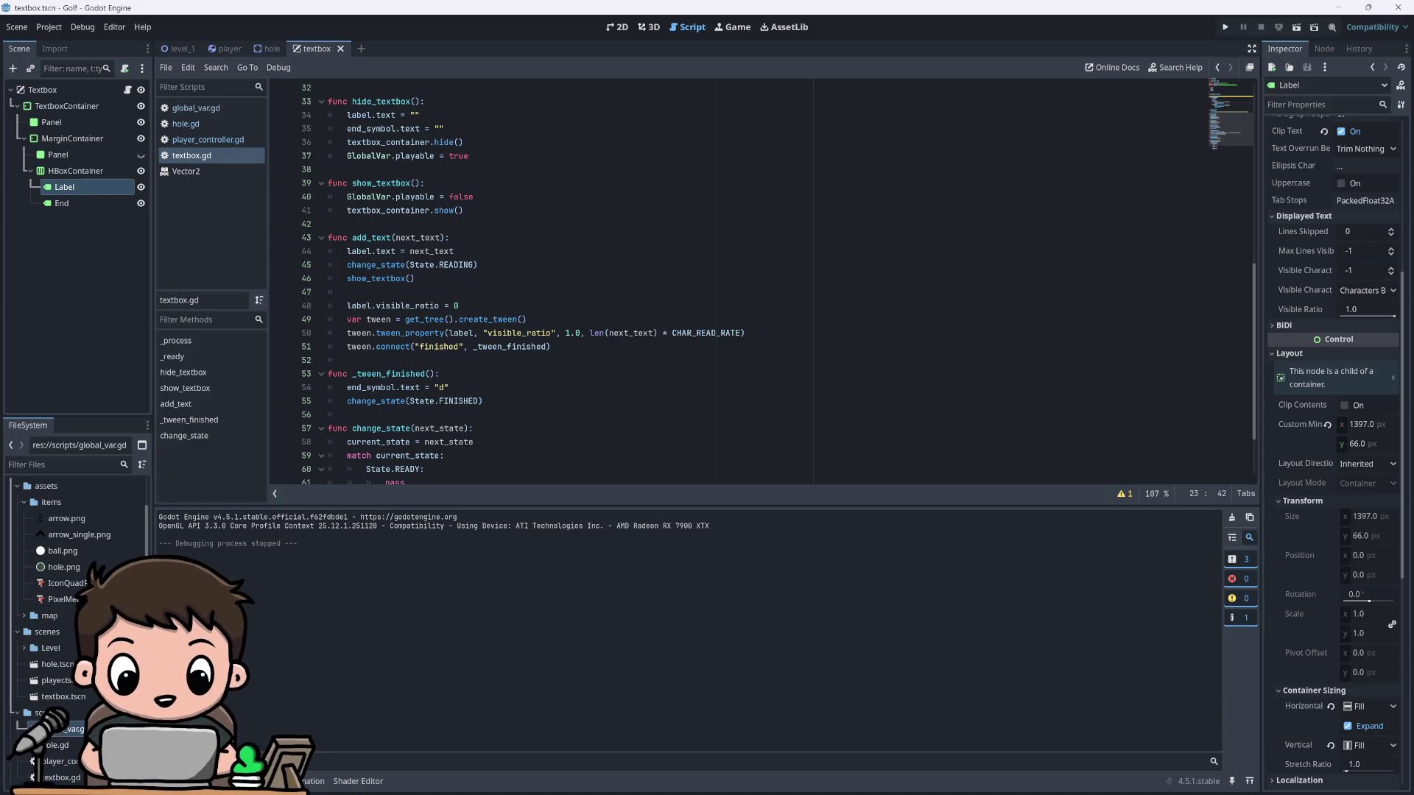
scroll(527, 265, "up", 8)
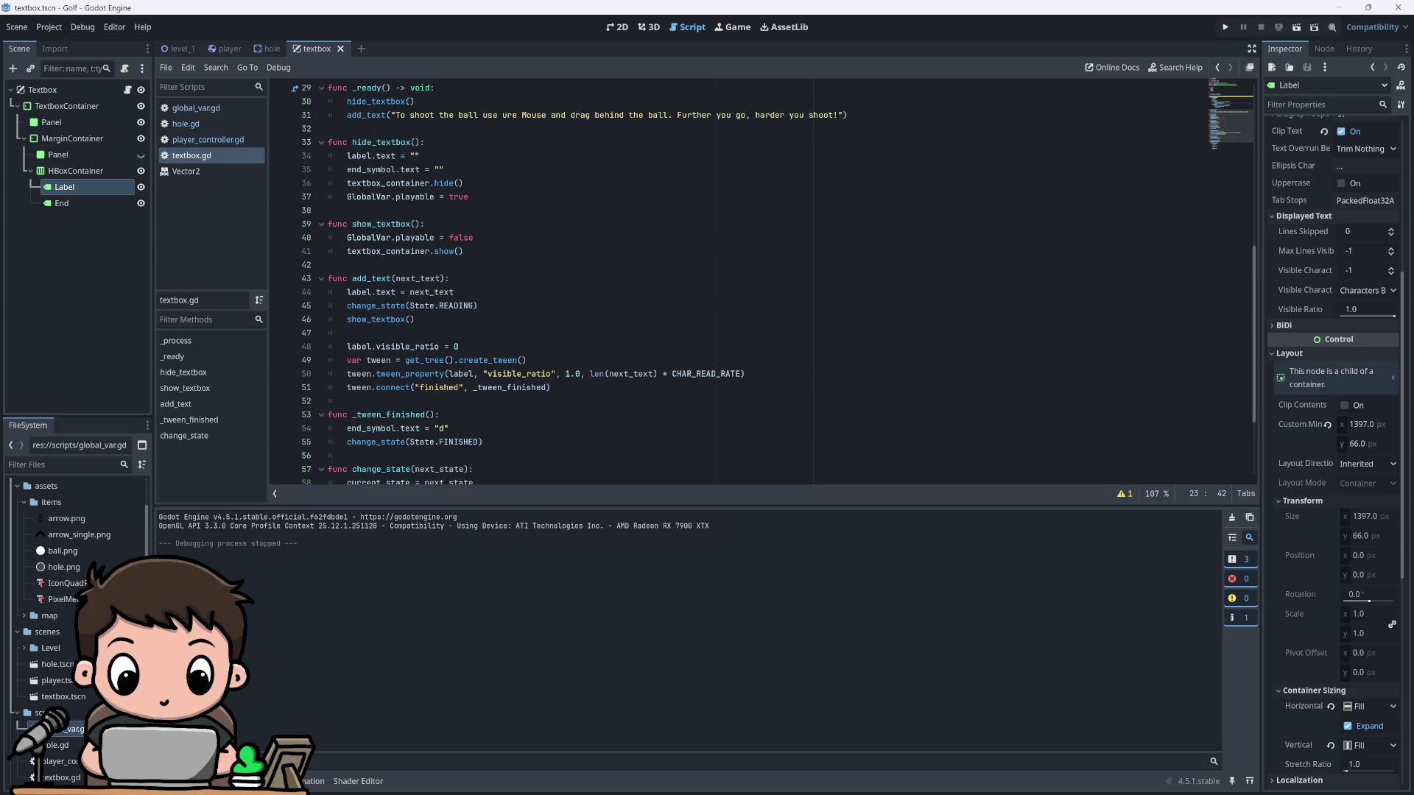
scroll(737, 280, "down", 7)
left_click_drag(347, 360, 527, 360)
key("ctrl+c")
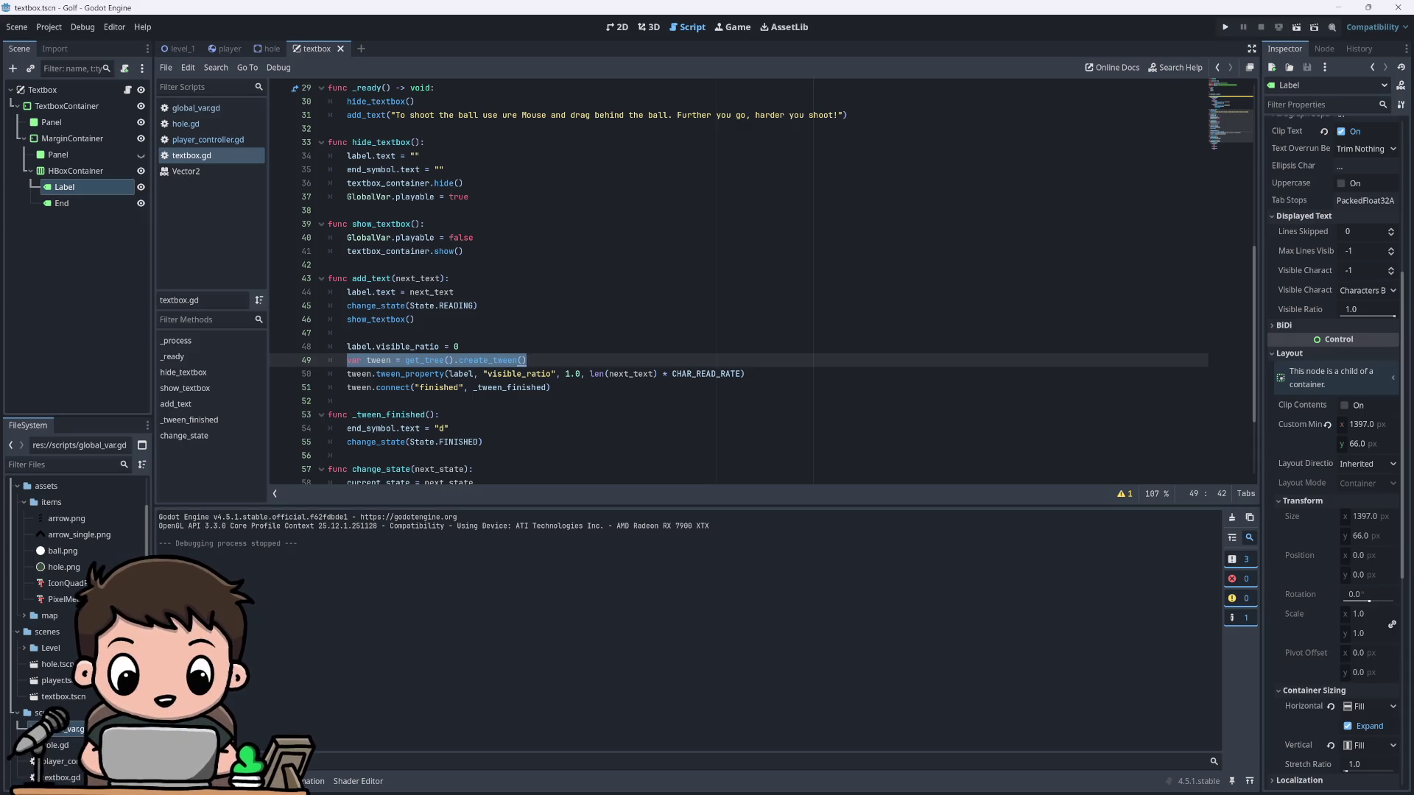
key("BackSpace")
key("BackSpace")
key("BackSpace")
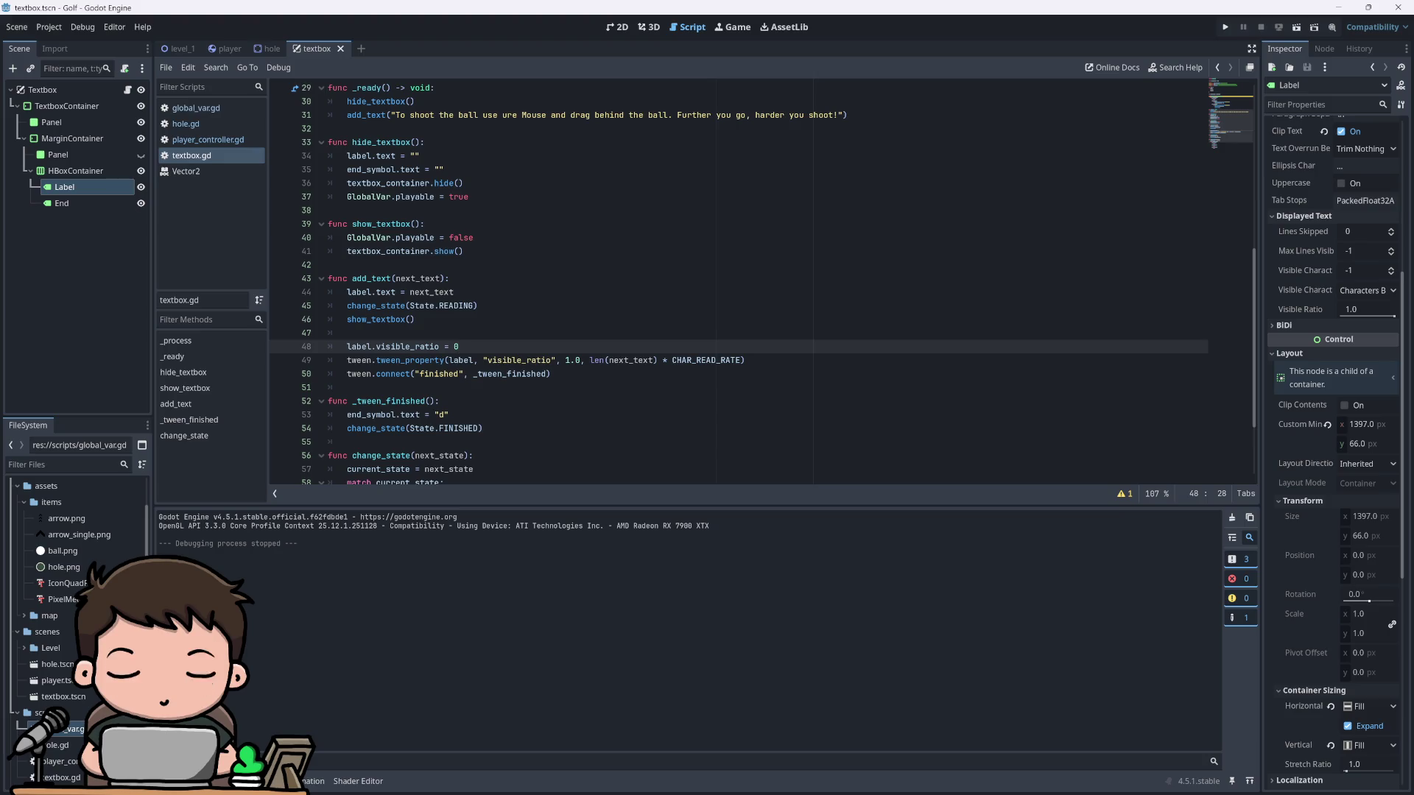
scroll(736, 280, "up", 10)
left_click(702, 169)
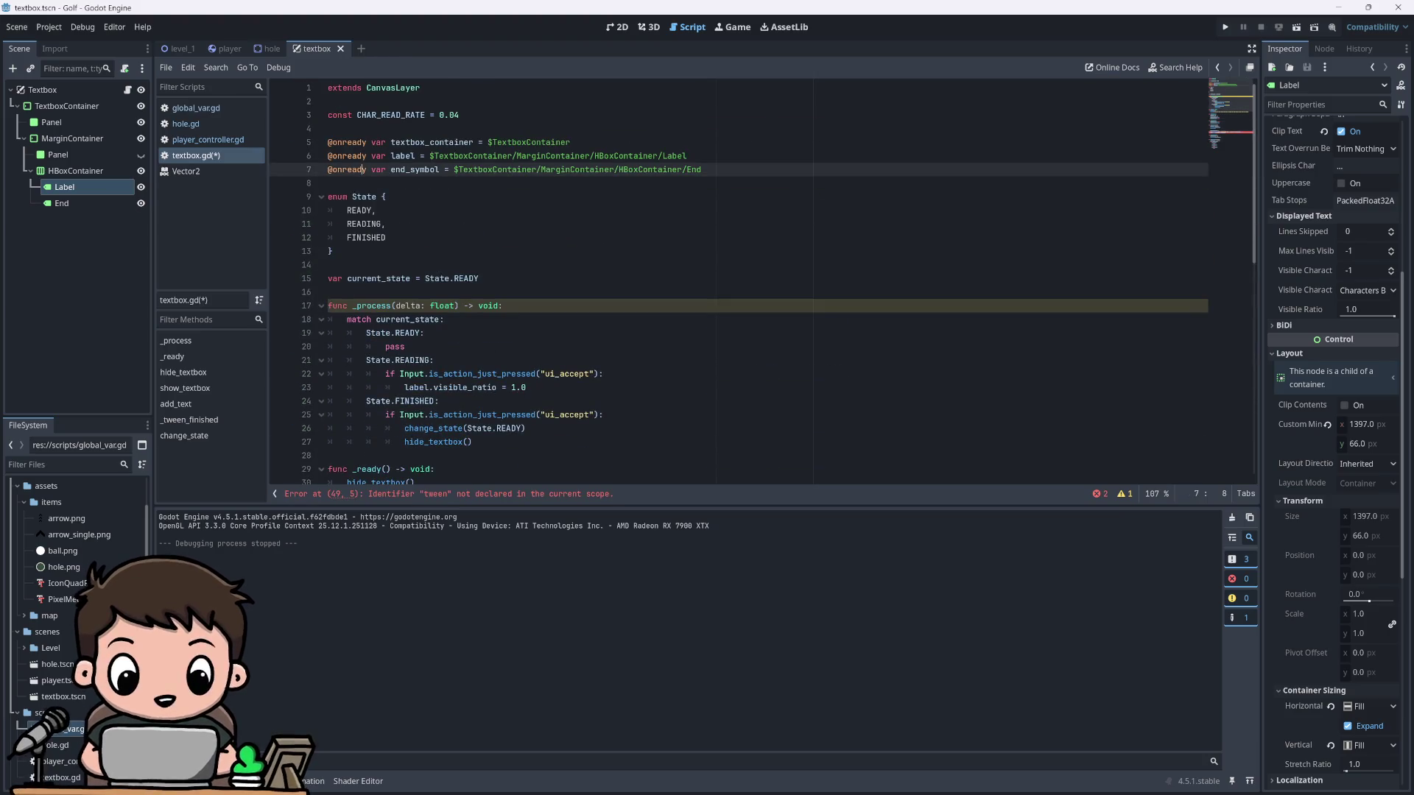
key("Return")
key("ctrl+v")
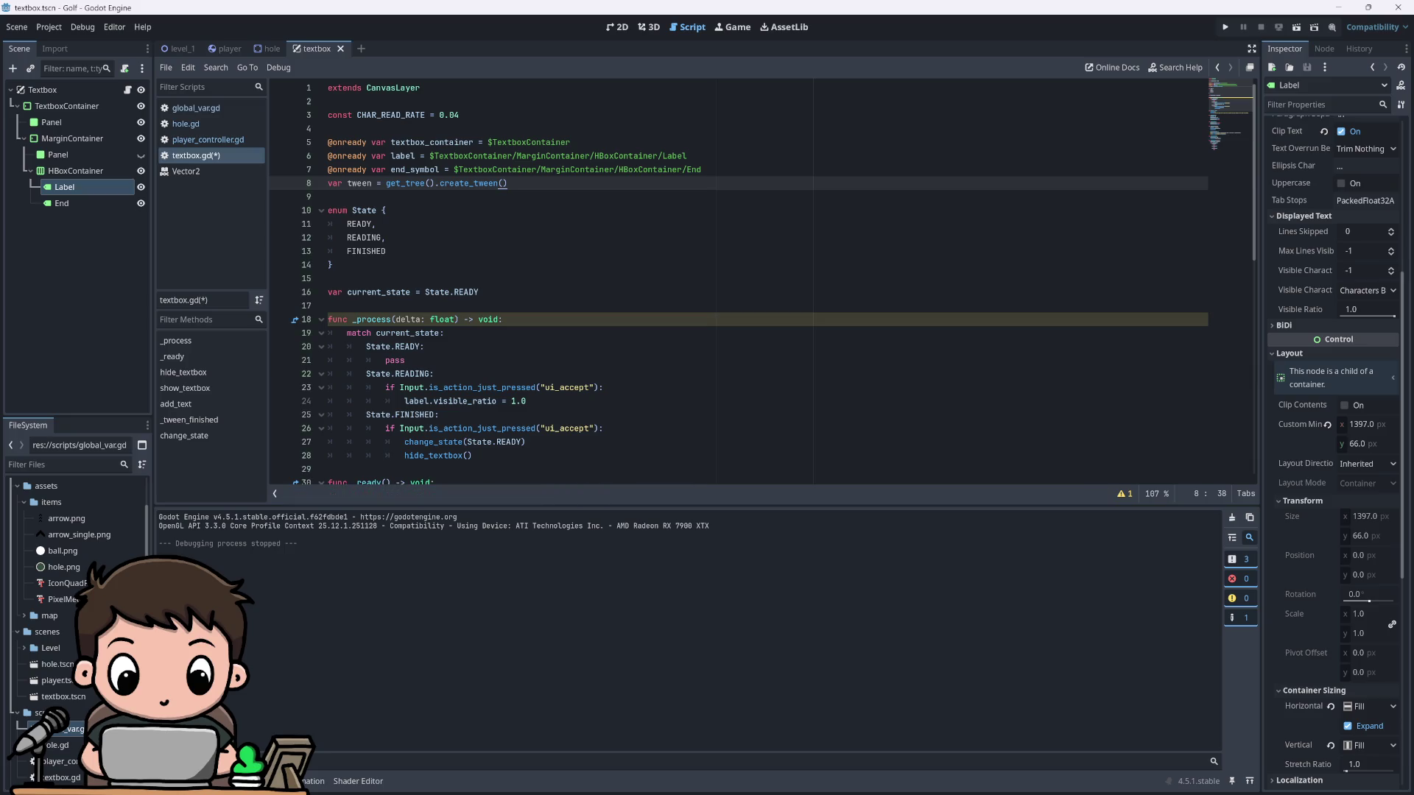
scroll(736, 279, "down", 12)
scroll(736, 280, "up", 2)
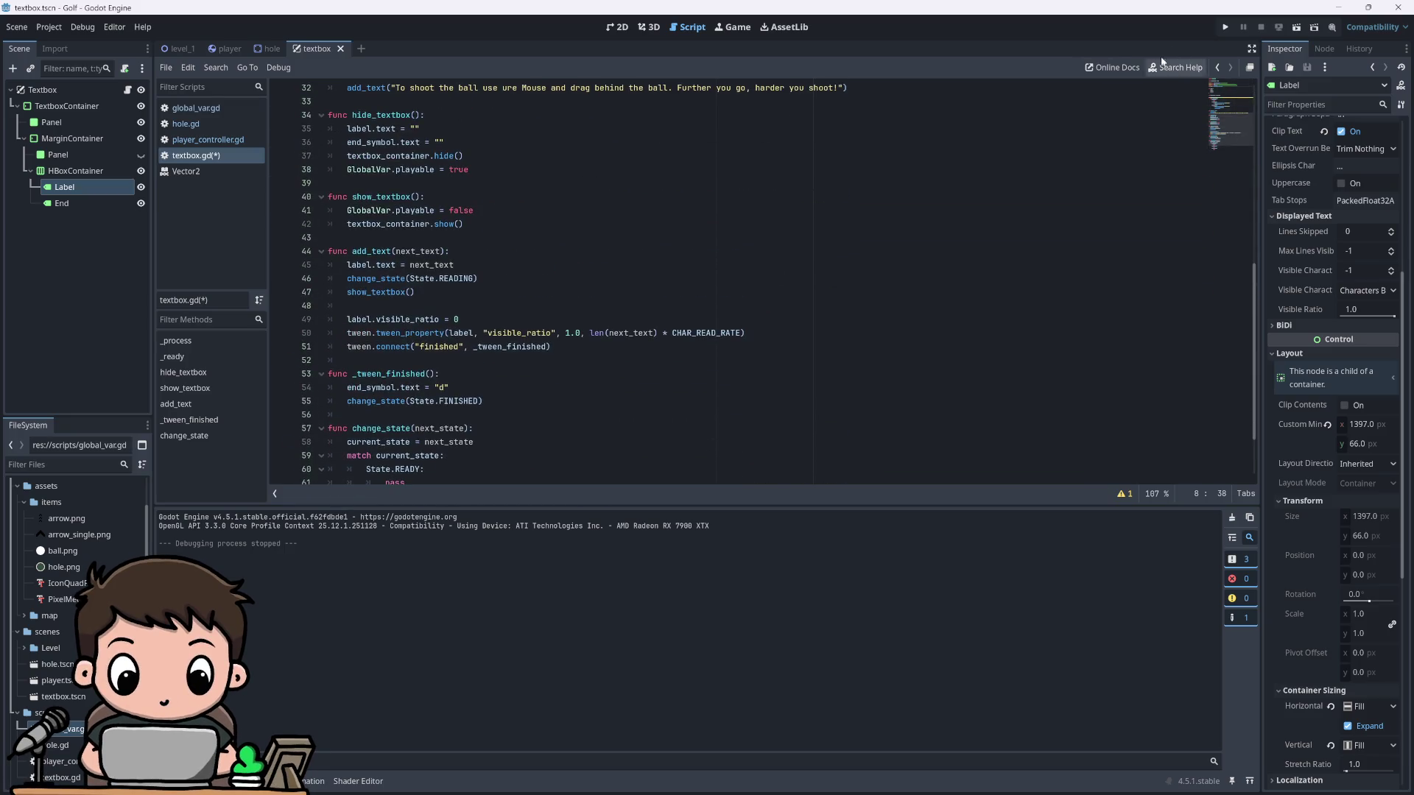
key("F5")
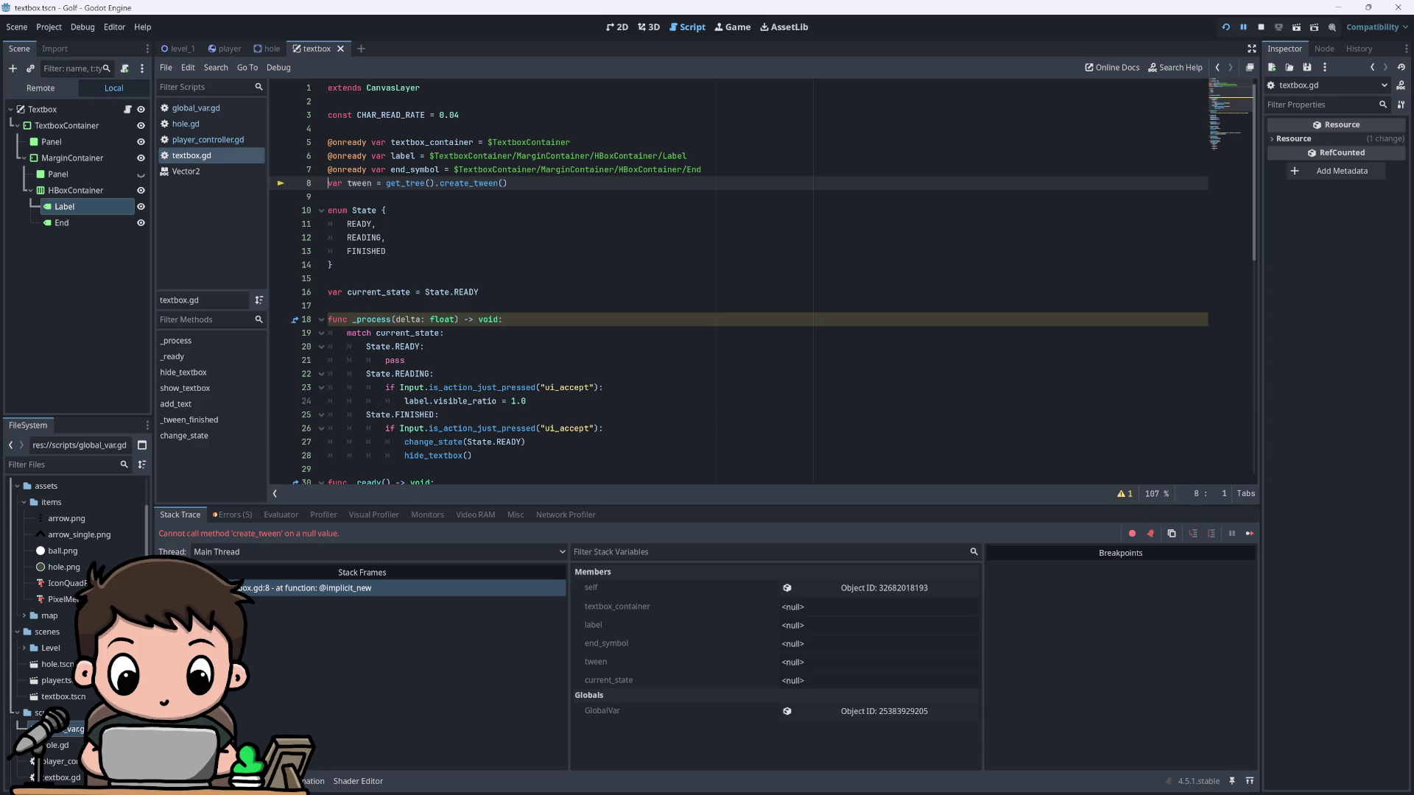
left_click(240, 518)
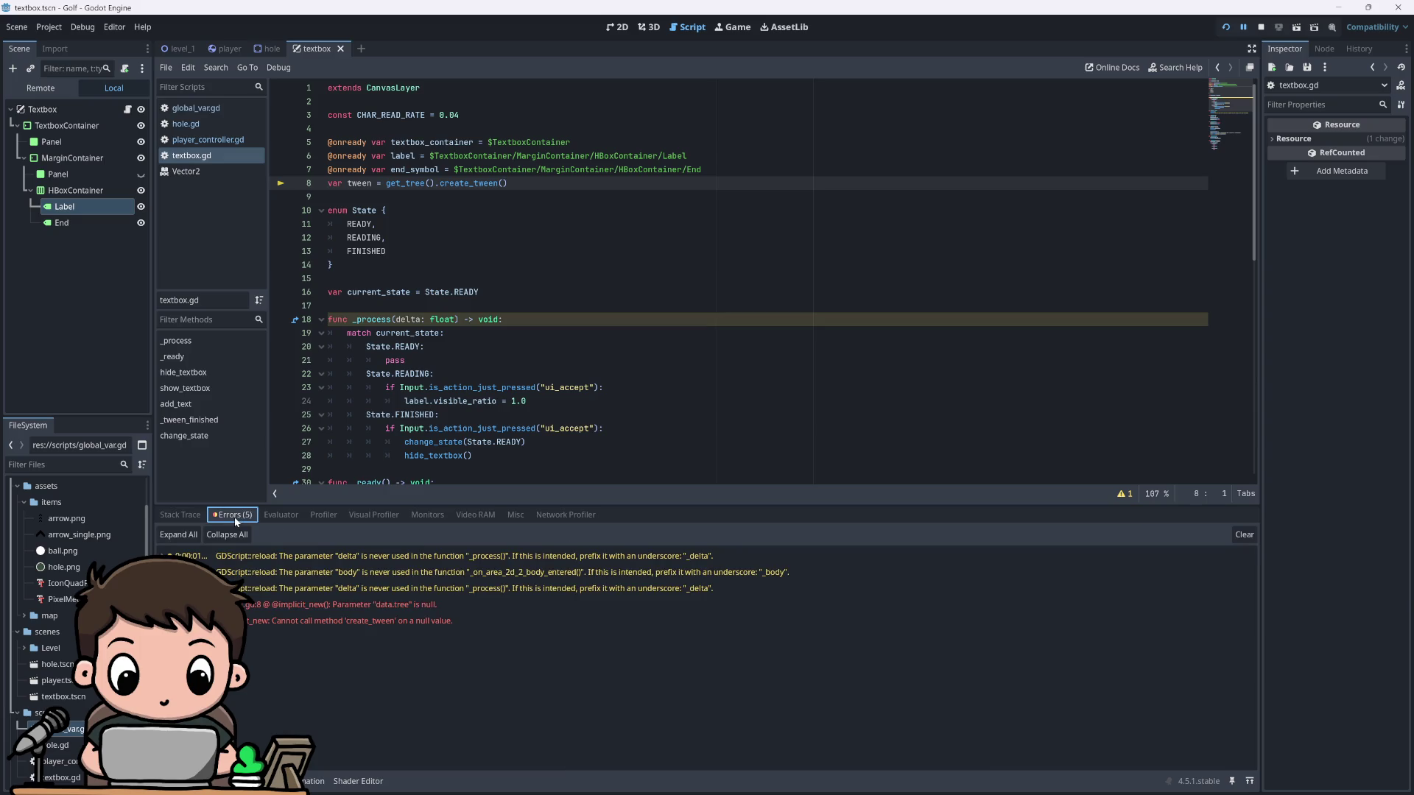
left_click(183, 515)
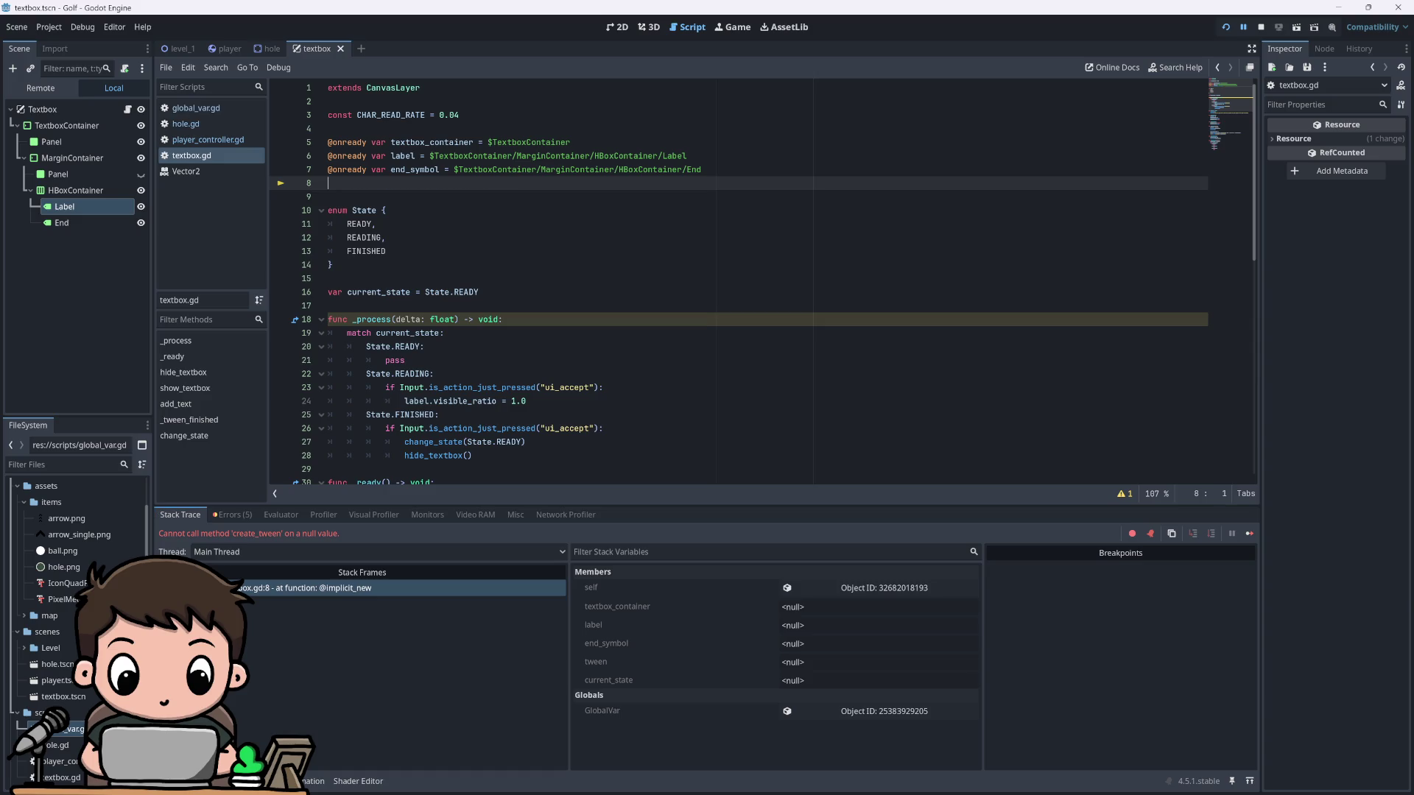
Step: Move var tween = get_tree().create_tween() from line 8 to below label.visible_ratio = 0 in add_text
key("ctrl+x")
scroll(762, 280, "down", 10)
scroll(762, 279, "up", 3)
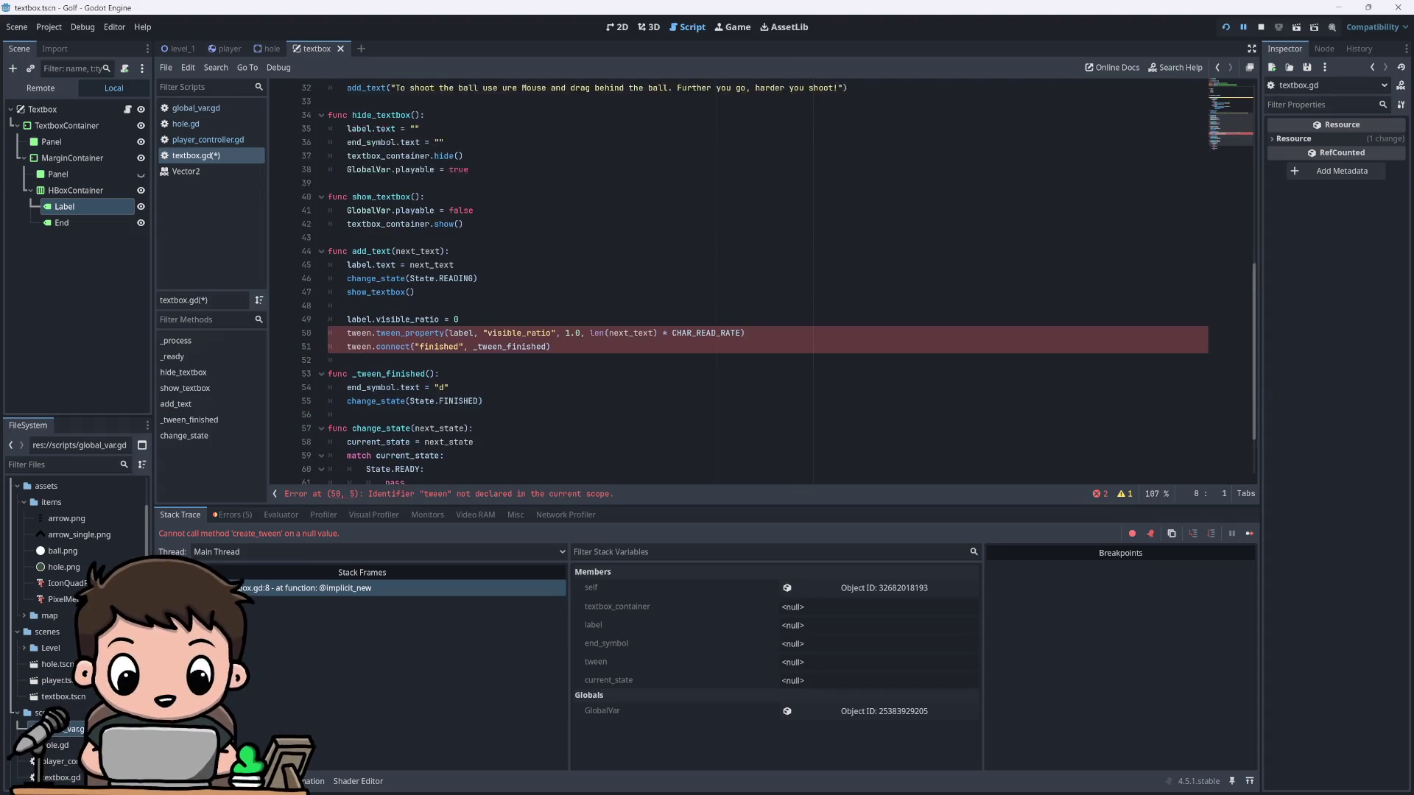
left_click(458, 360)
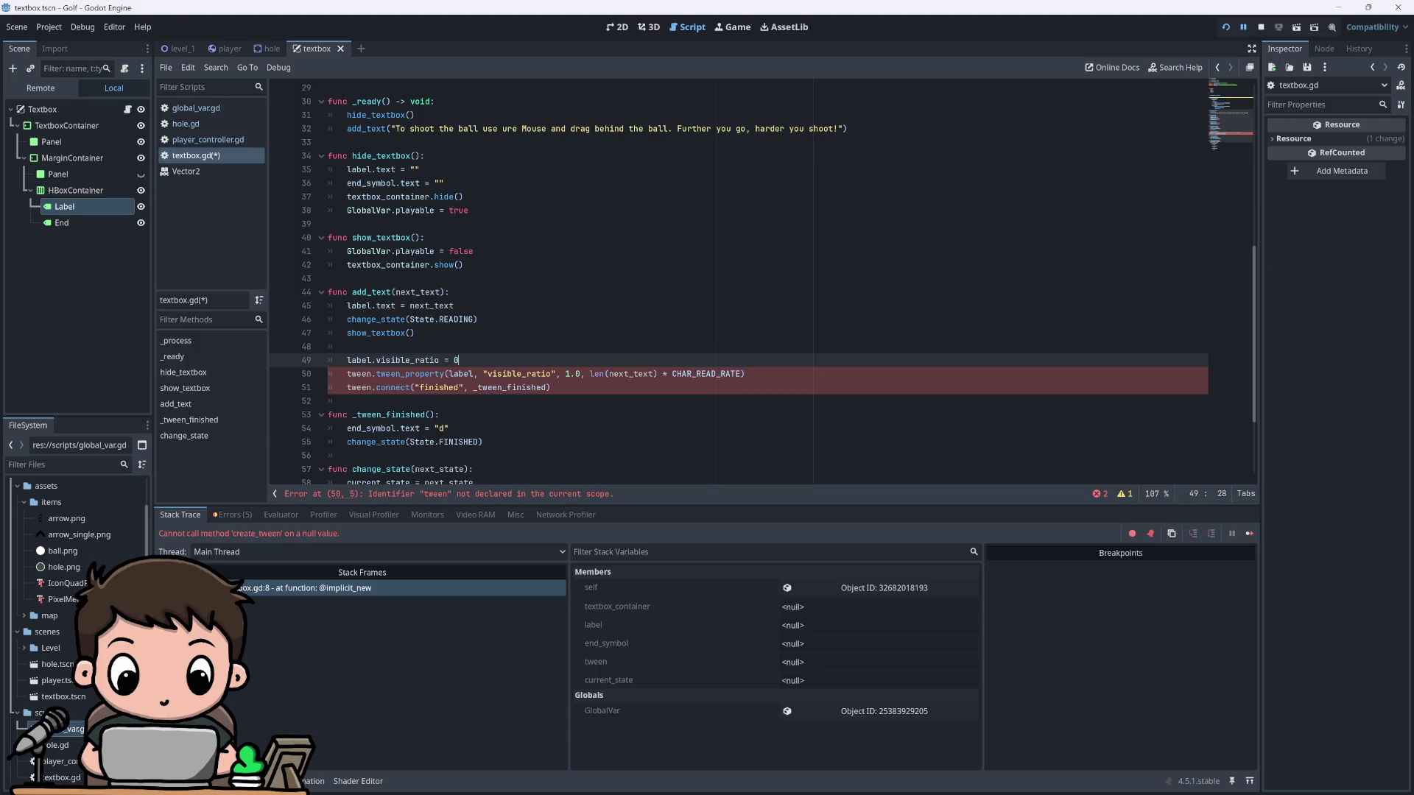
key("ctrl+z")
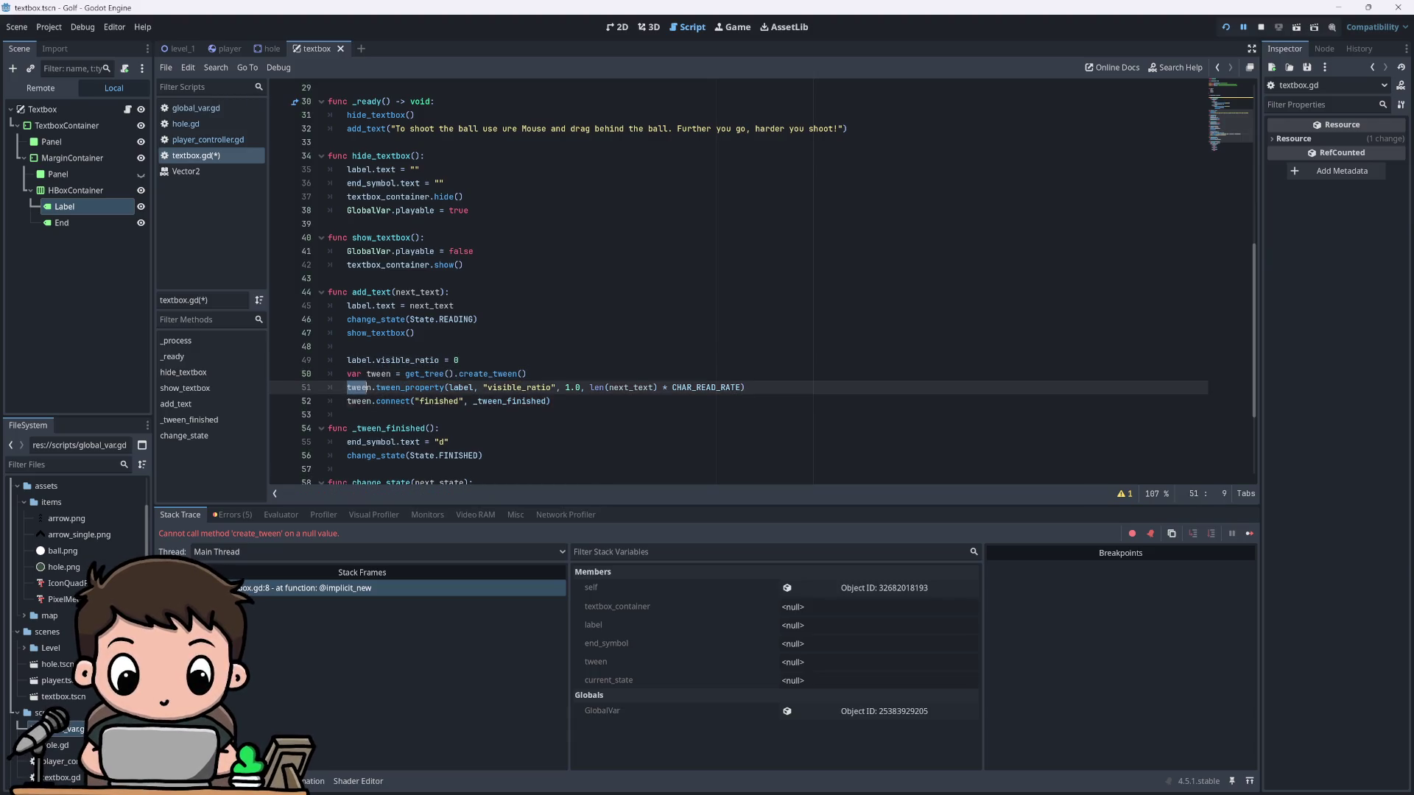
Step: Walk through the tween_property line, the full-text reveal line, the tween setup lines and the next_text parameter
key("shift+End")
key("End")
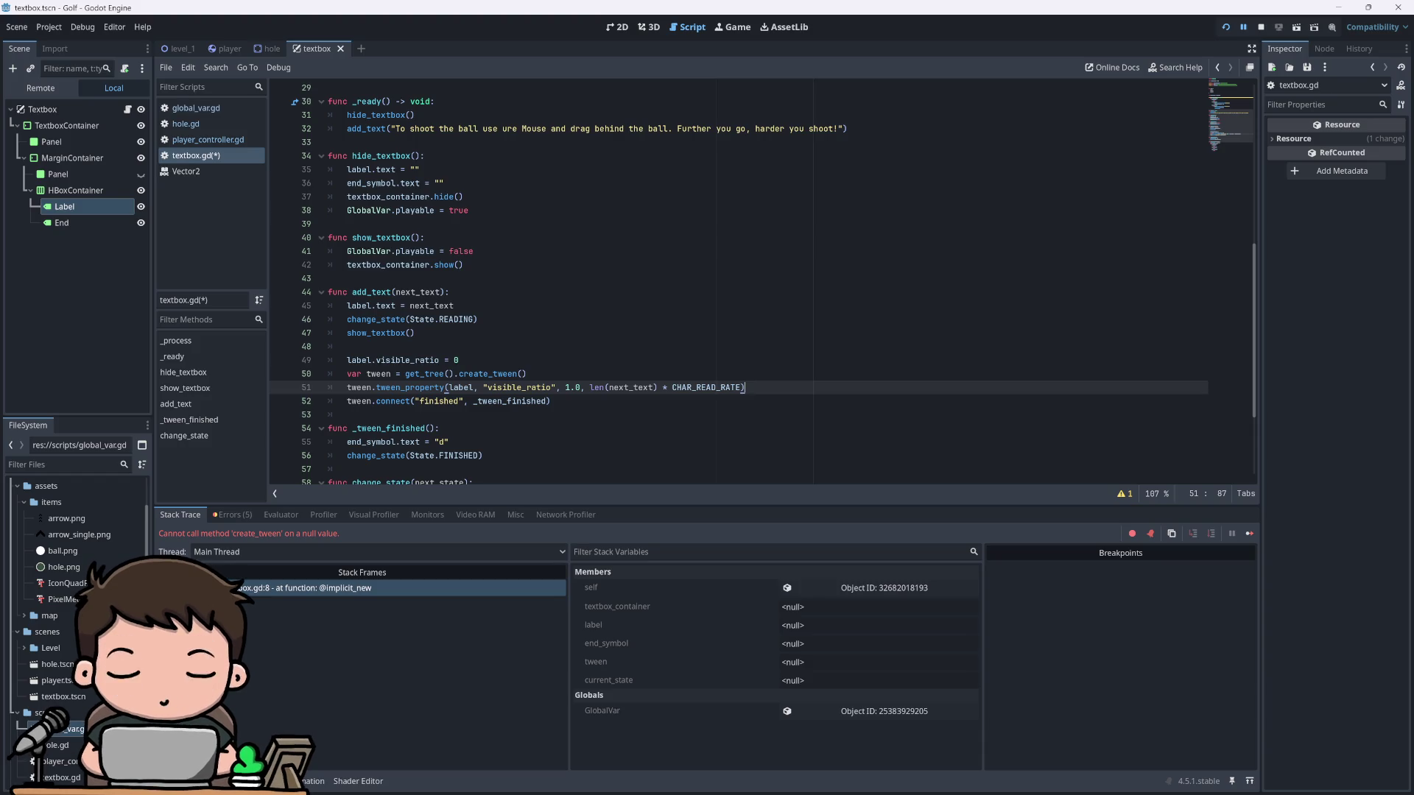
mouse_move(707, 387)
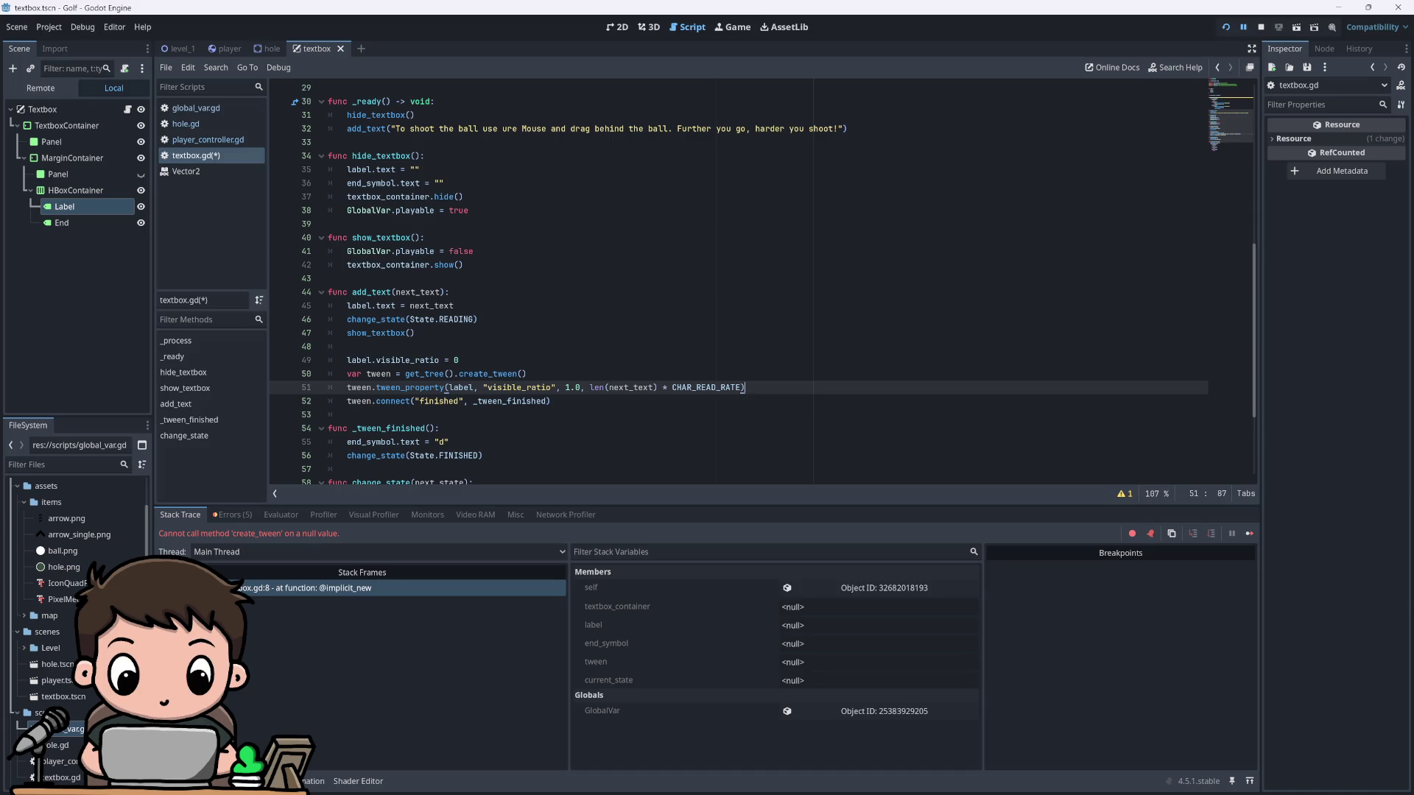
scroll(762, 285, "up", 1)
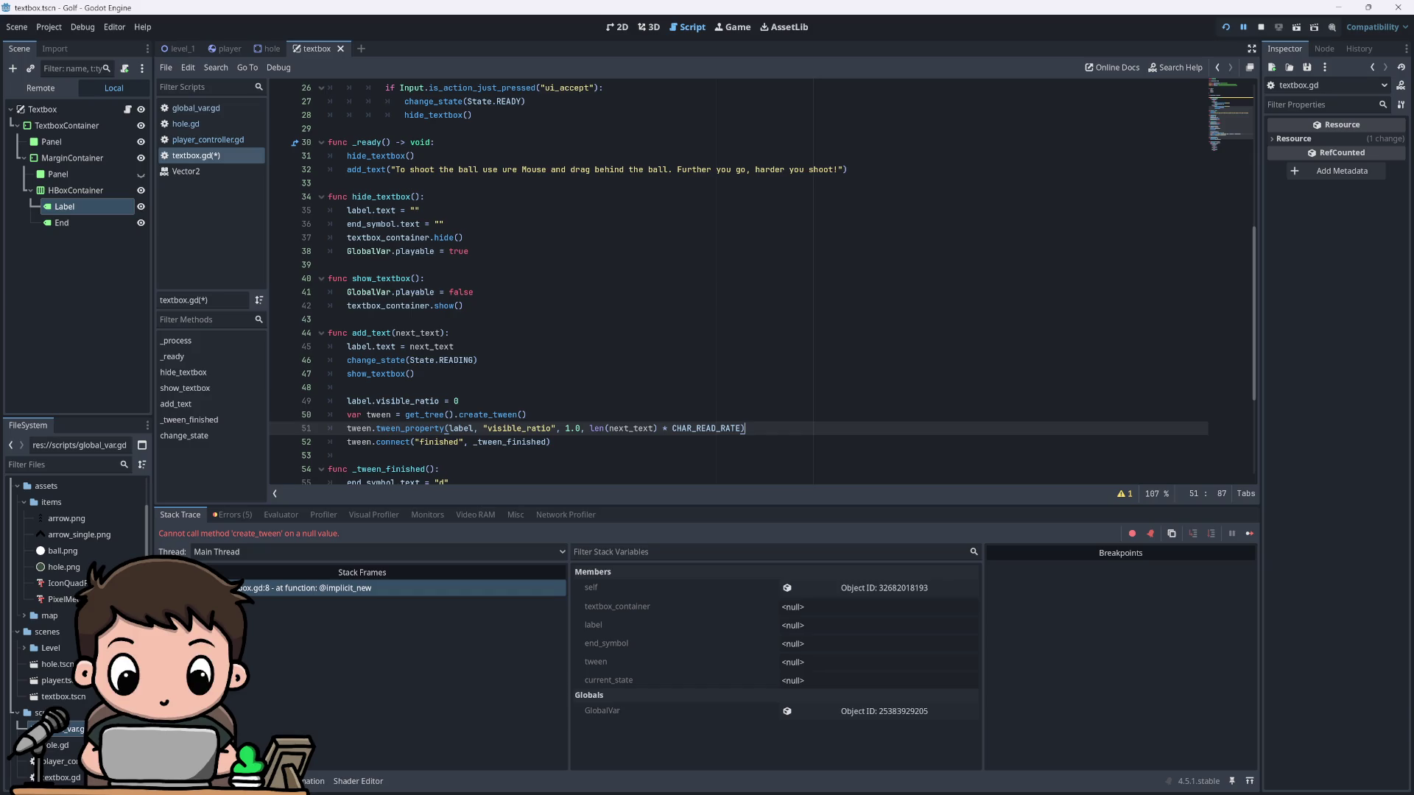
scroll(762, 291, "up", 1)
scroll(738, 280, "down", 5)
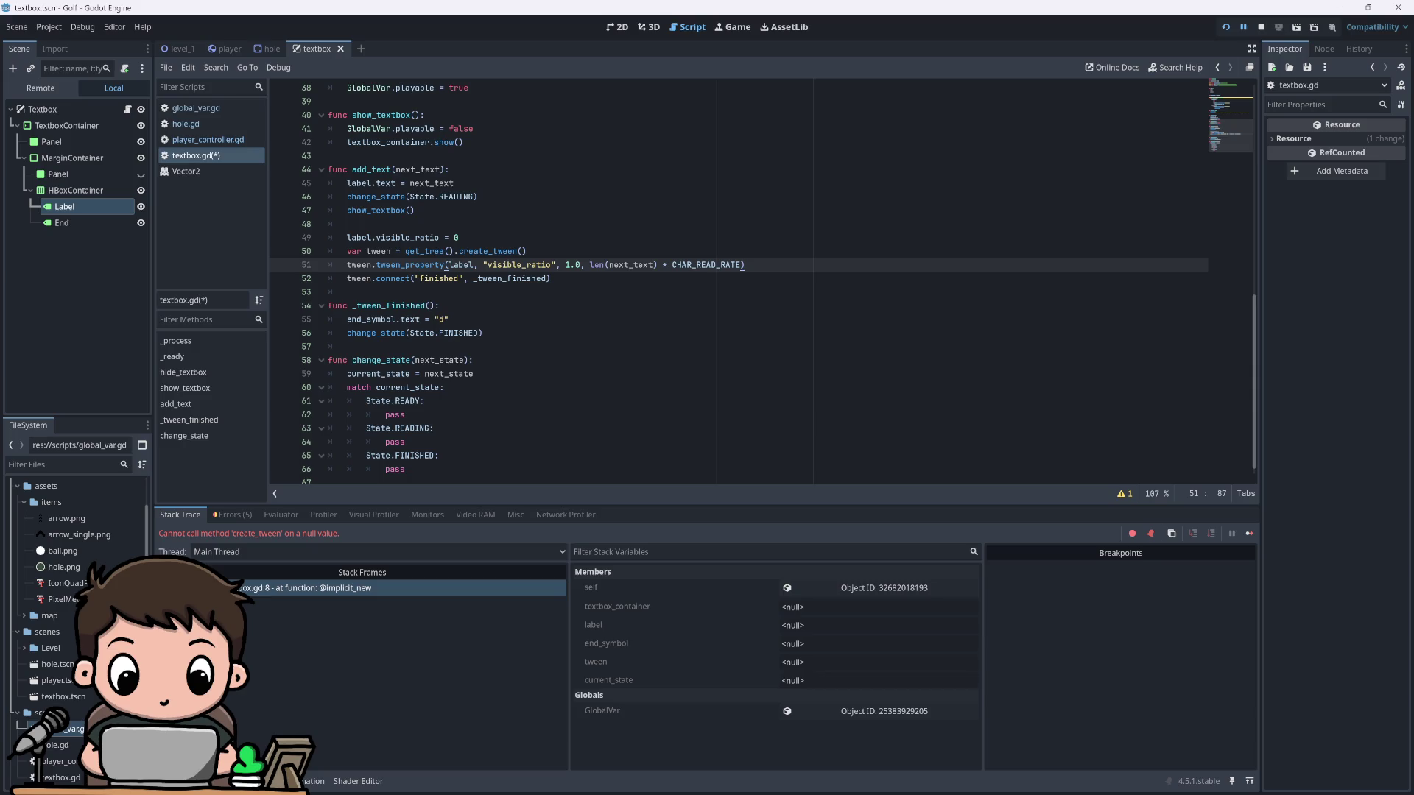
scroll(763, 292, "up", 11)
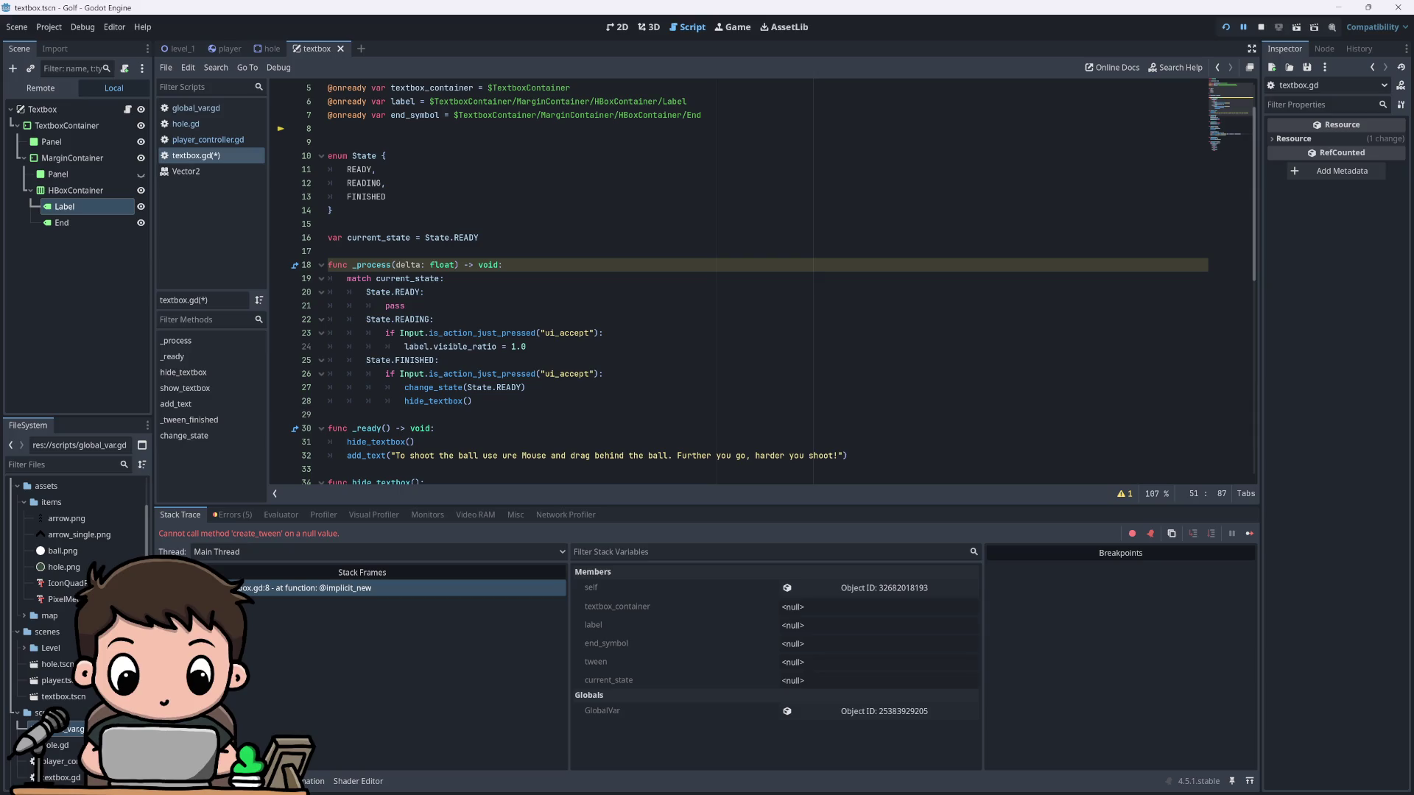
left_click(526, 346)
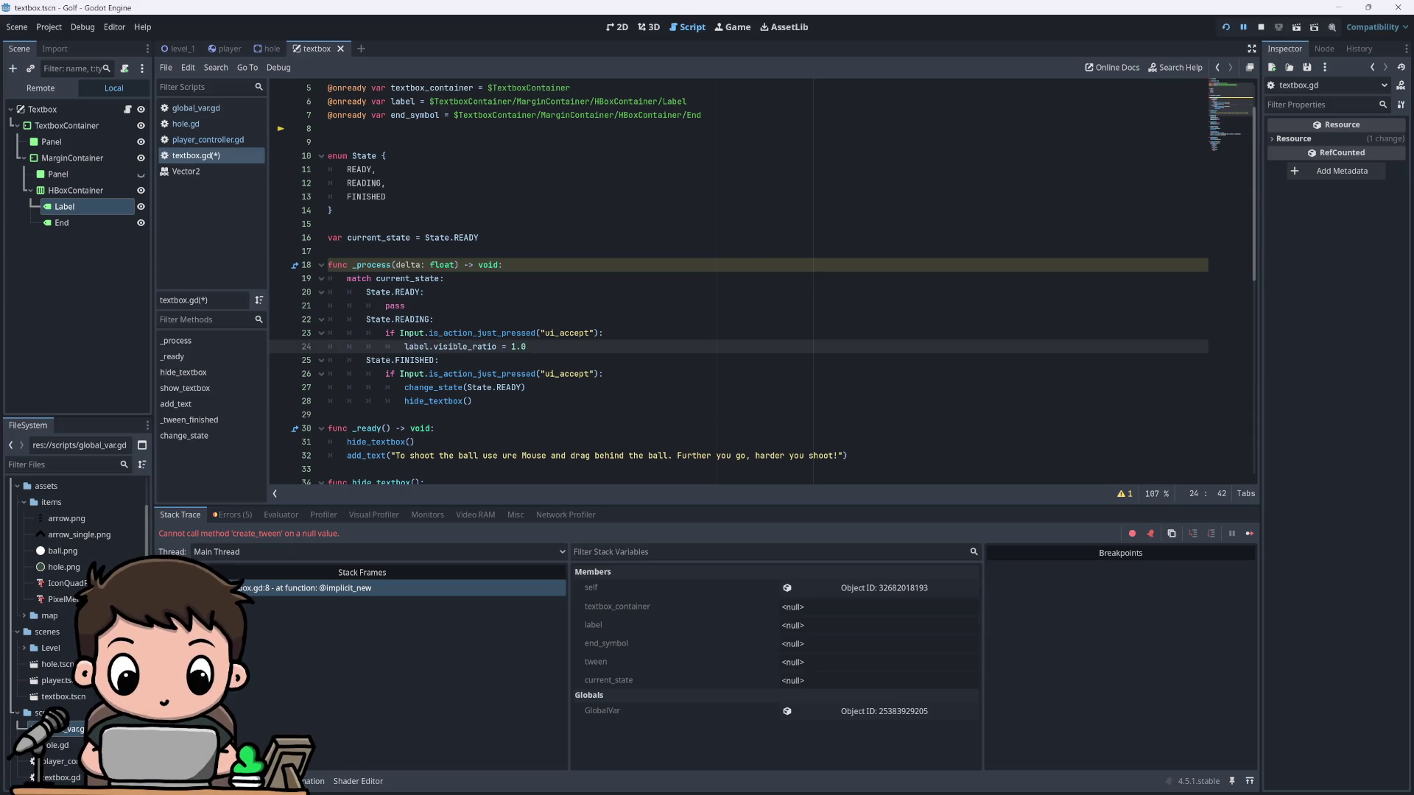
scroll(763, 283, "down", 8)
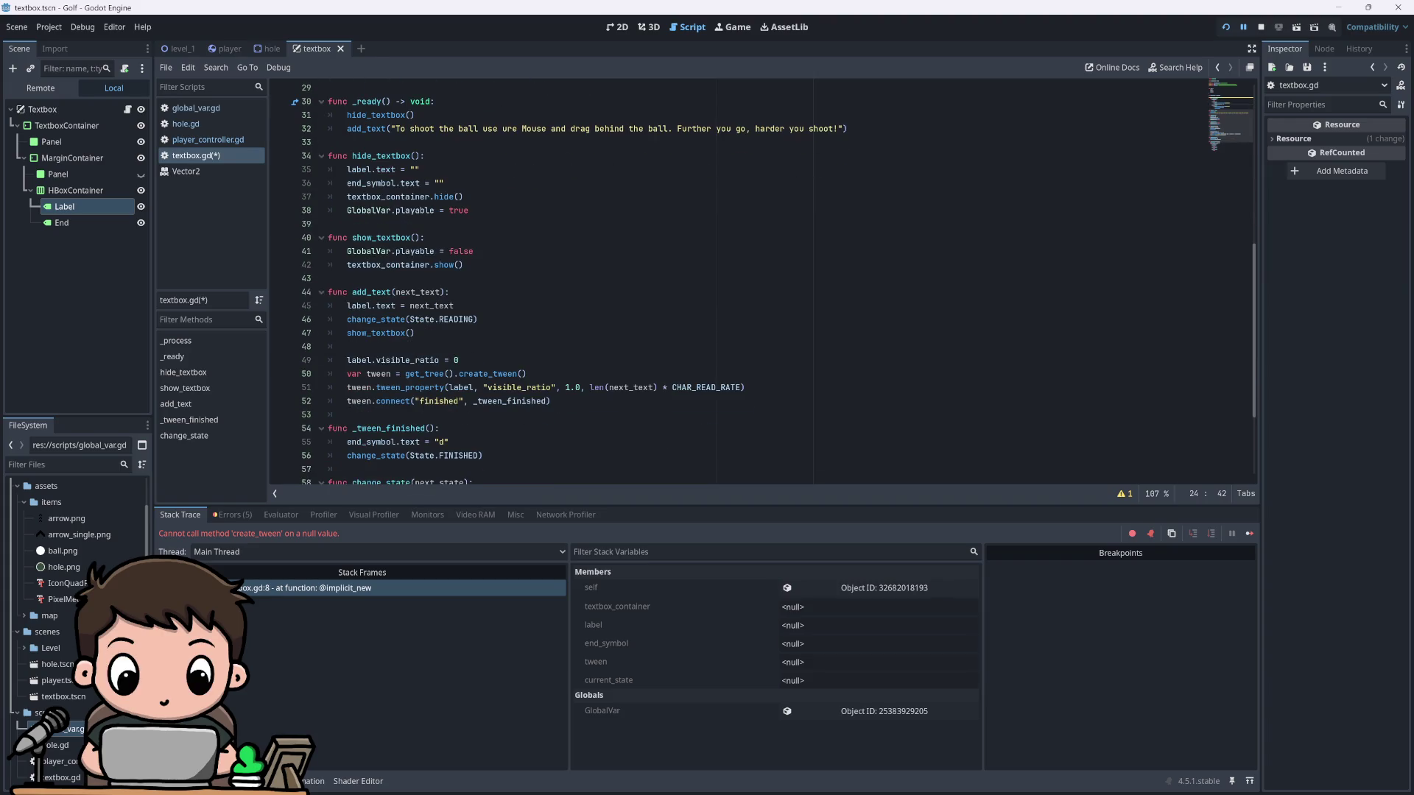
mouse_move(551, 401)
left_mouse_down()
mouse_move(340, 388)
mouse_move(347, 374)
left_mouse_up()
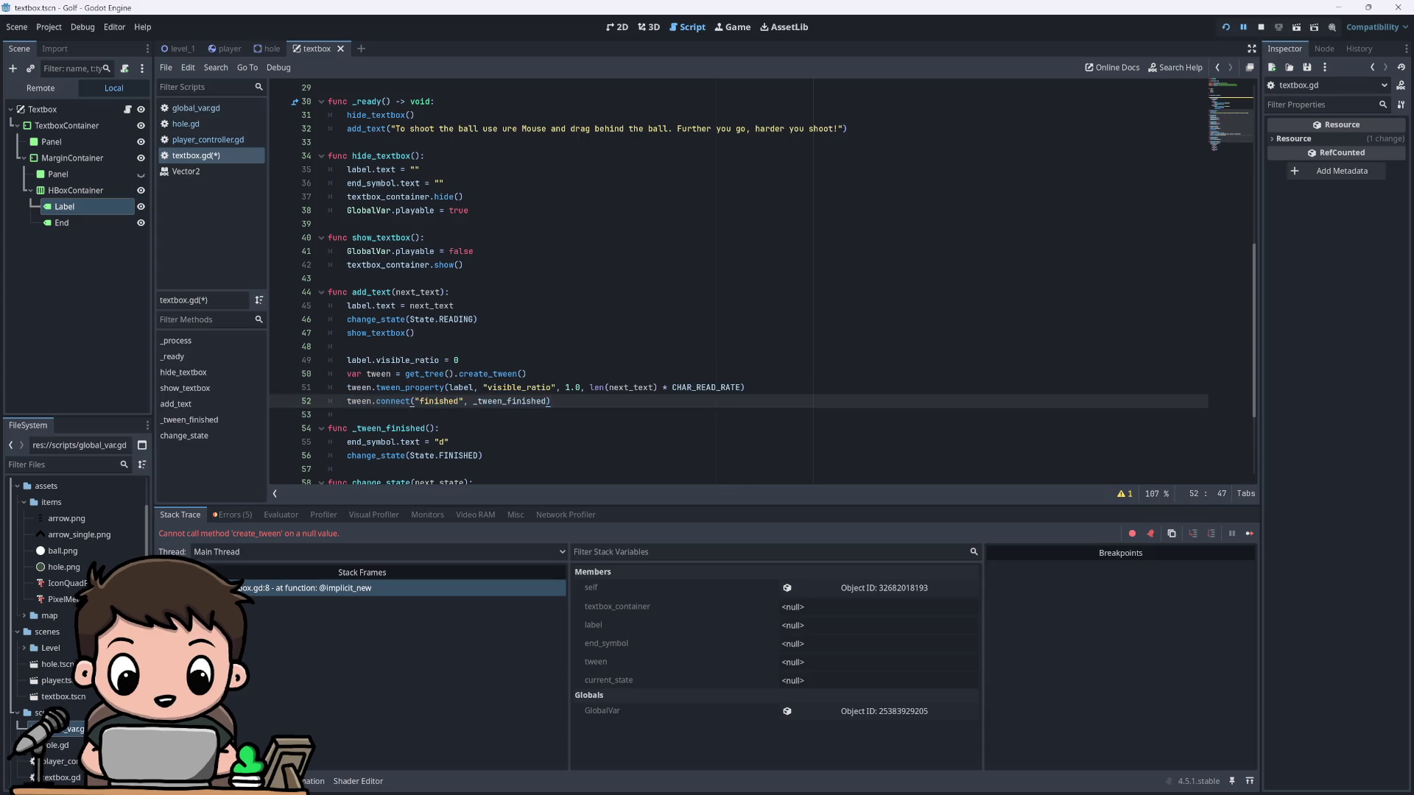
double_click(419, 292)
left_click(448, 293)
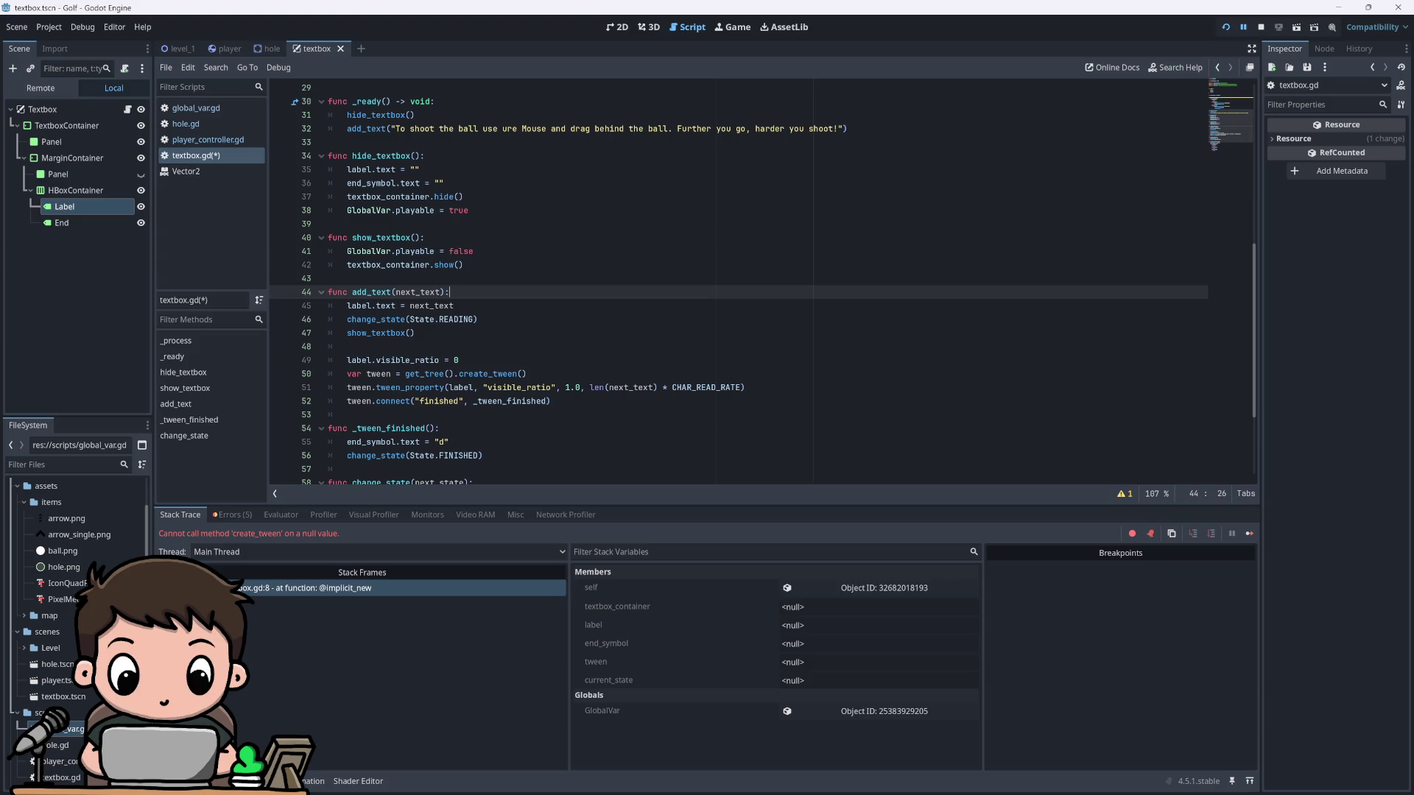
Step: Jump to the _process function and look over its state branches
left_click(177, 340)
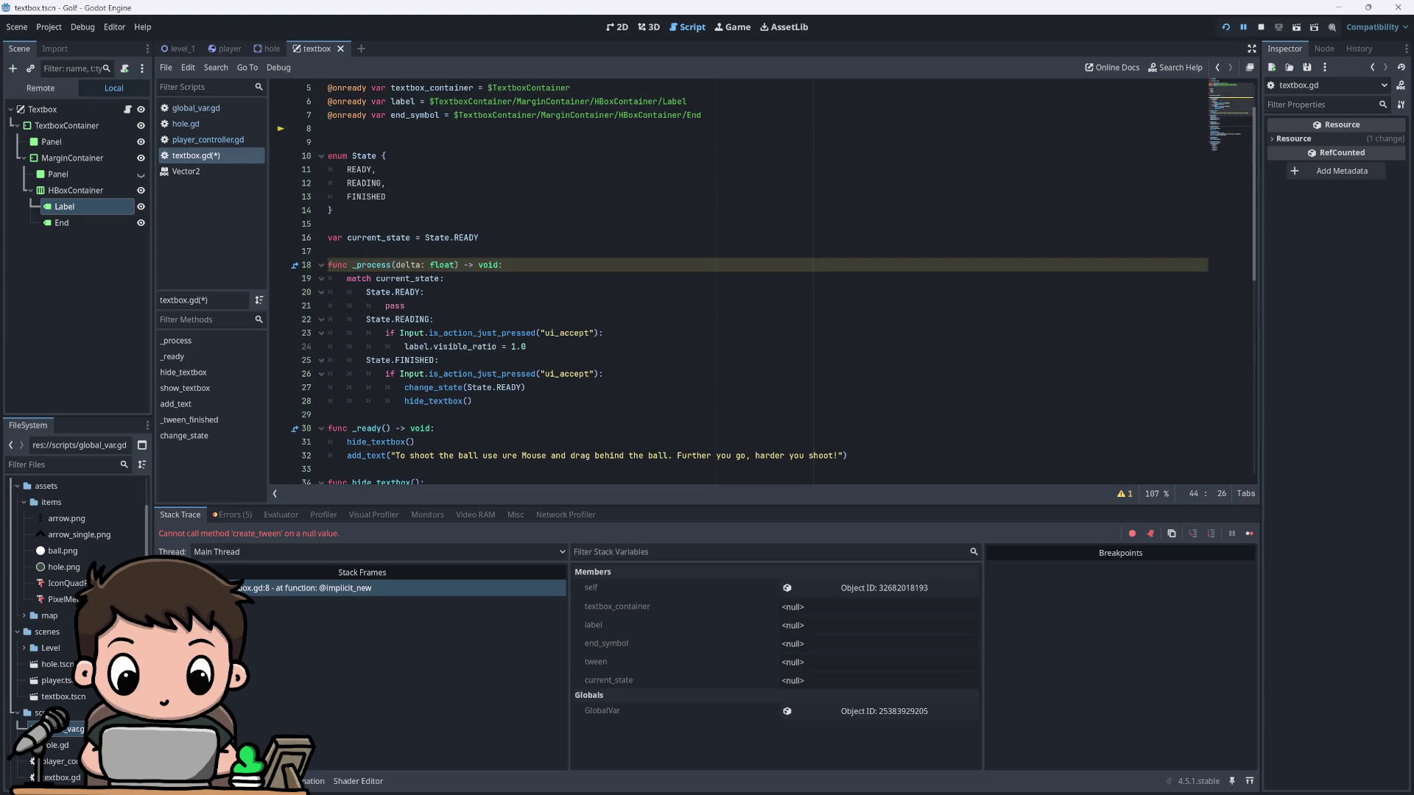
scroll(778, 284, "down", 1)
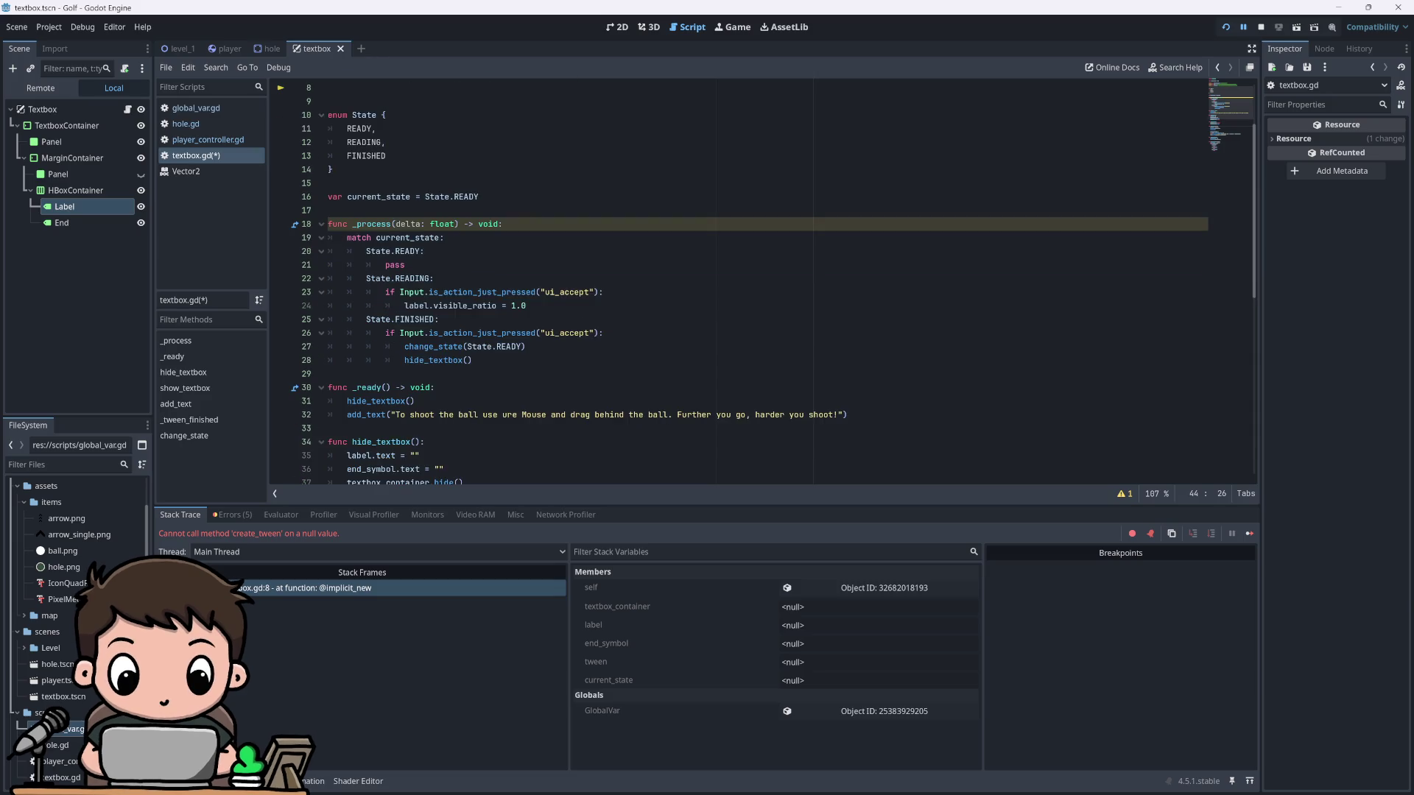
scroll(749, 290, "down", 1)
scroll(736, 284, "down", 4)
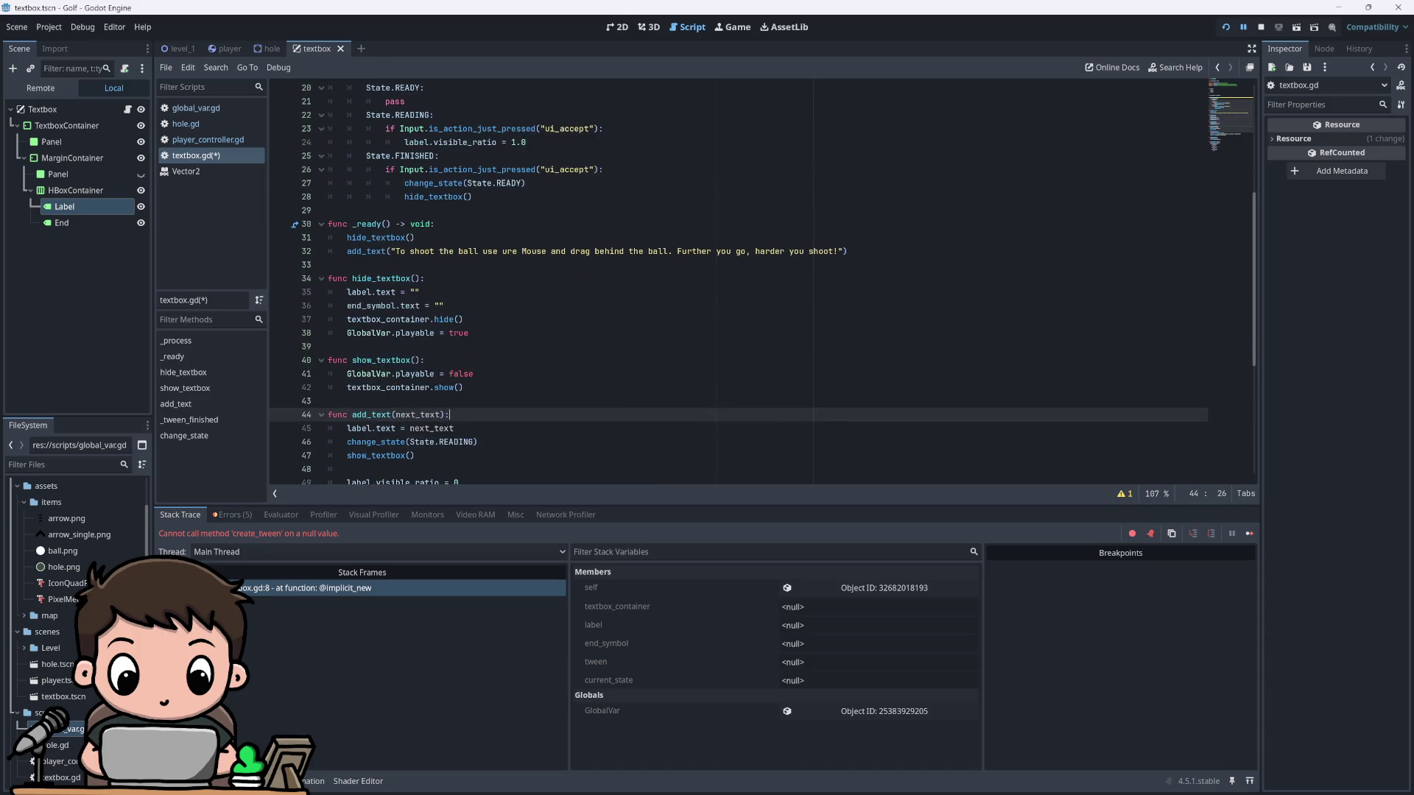
scroll(737, 283, "up", 3)
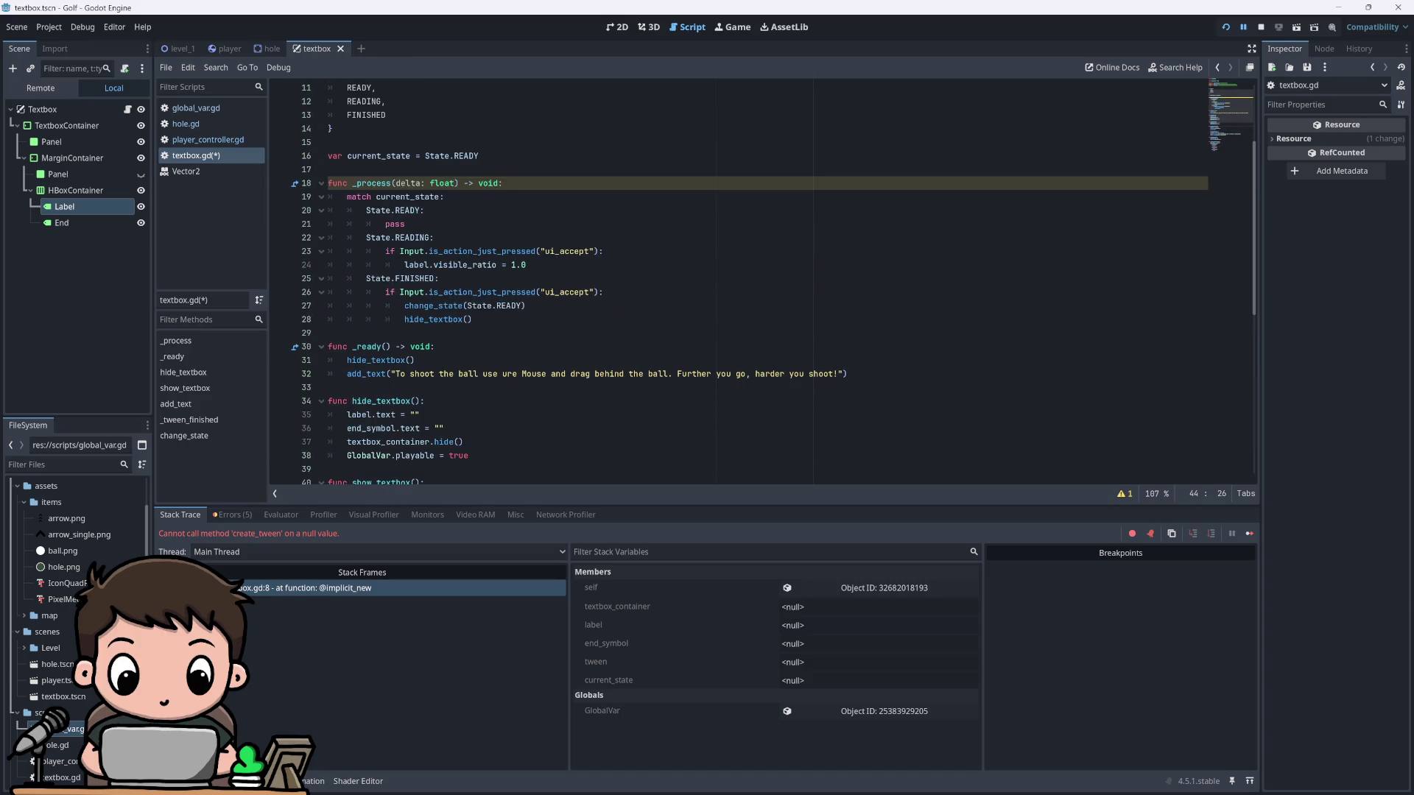
Step: Add and then remove parentheses after State.READING on line 22, then save the script
left_click(432, 237)
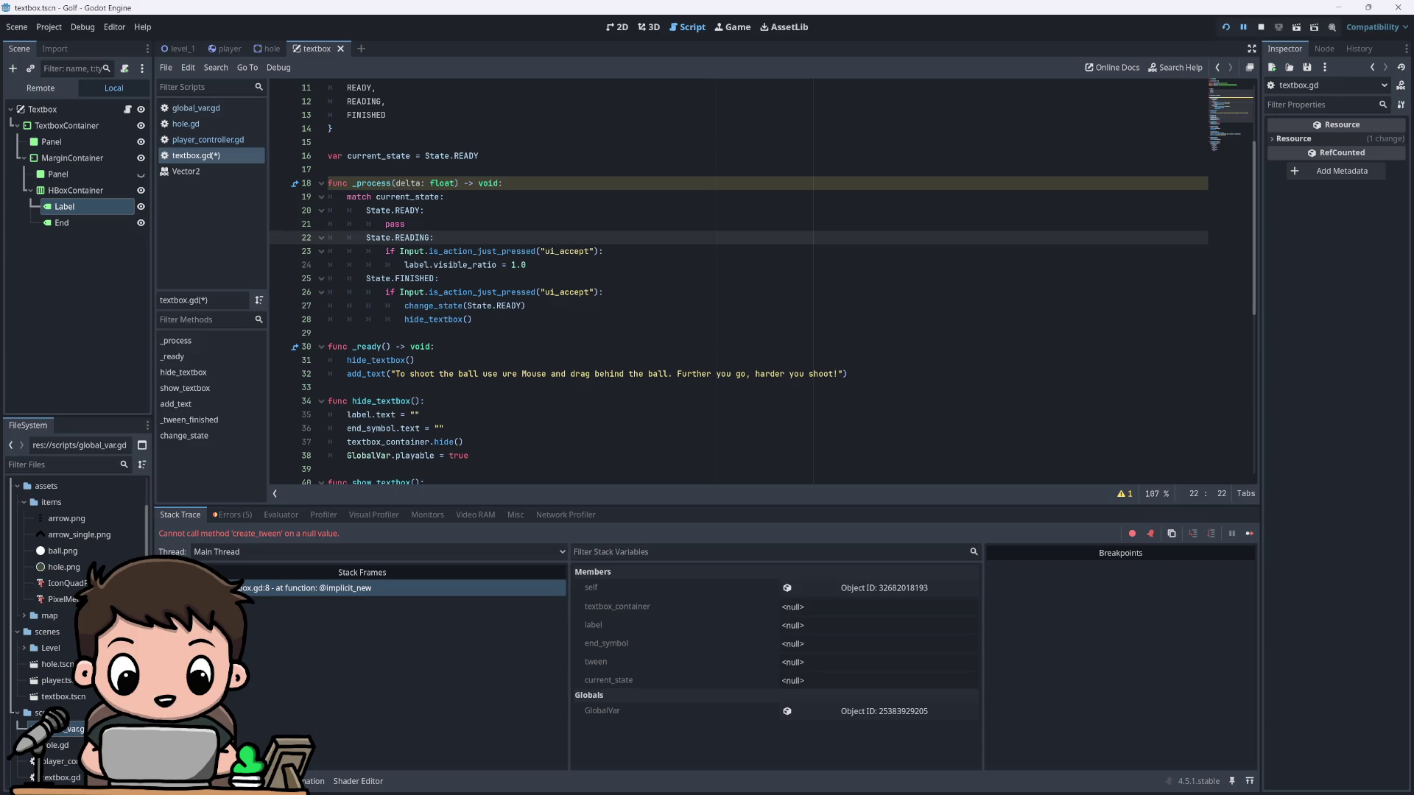
type("()")
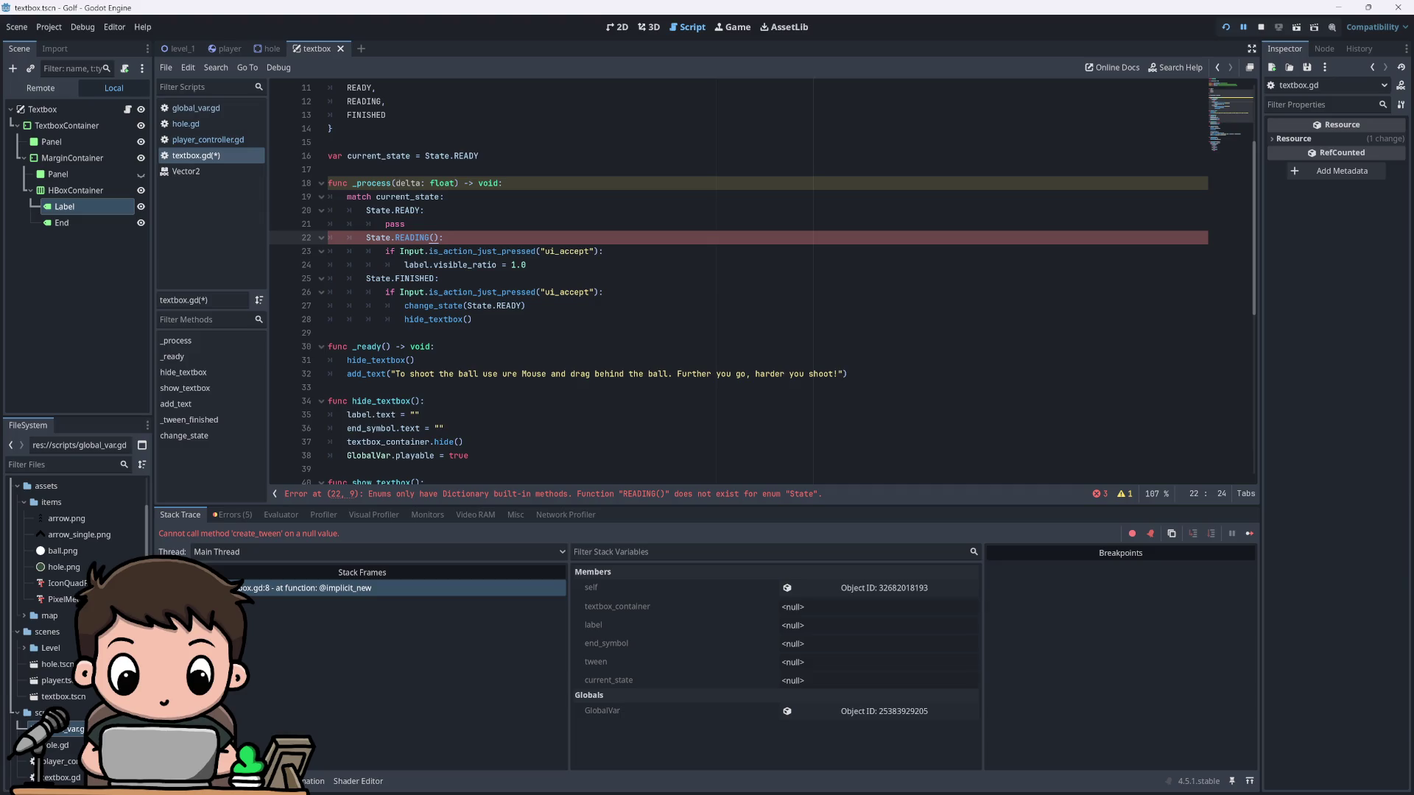
mouse_move(471, 252)
key("BackSpace")
key("BackSpace")
key("ctrl+s")
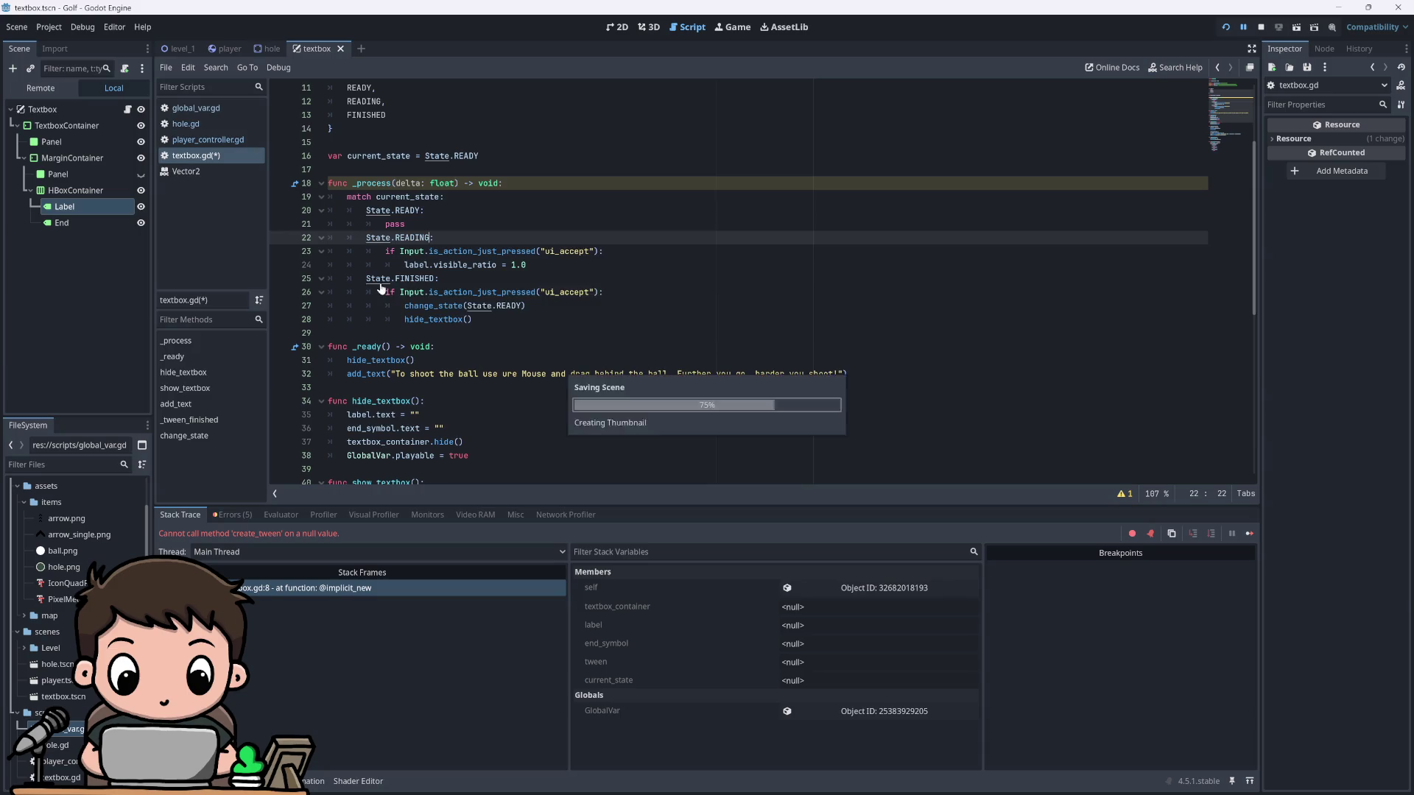
Step: Select the READING branch's ui_accept check and its visible_ratio = 1.0 line
left_click(463, 251)
scroll(463, 251, "down", 9)
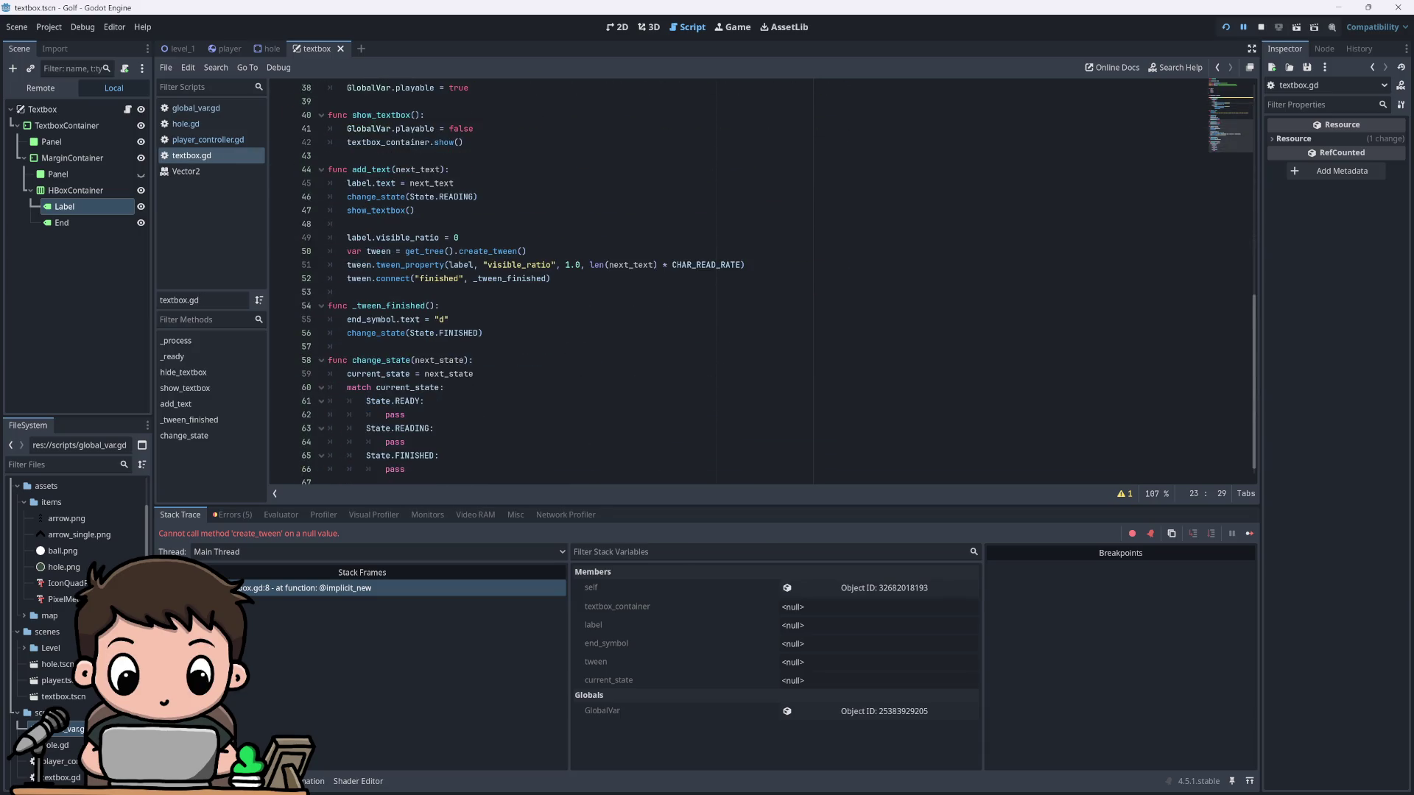
scroll(776, 279, "down", 1)
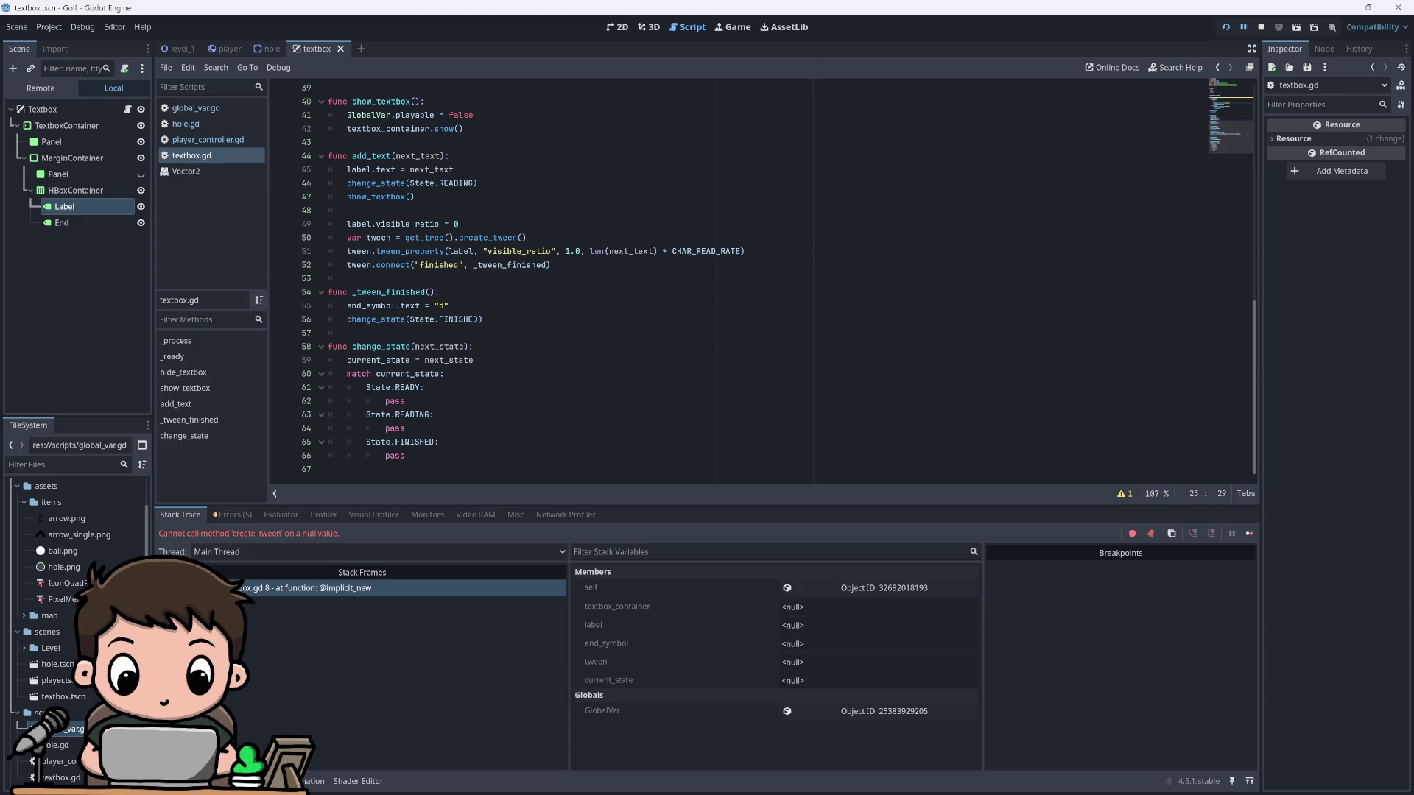
scroll(736, 279, "up", 5)
scroll(736, 280, "up", 4)
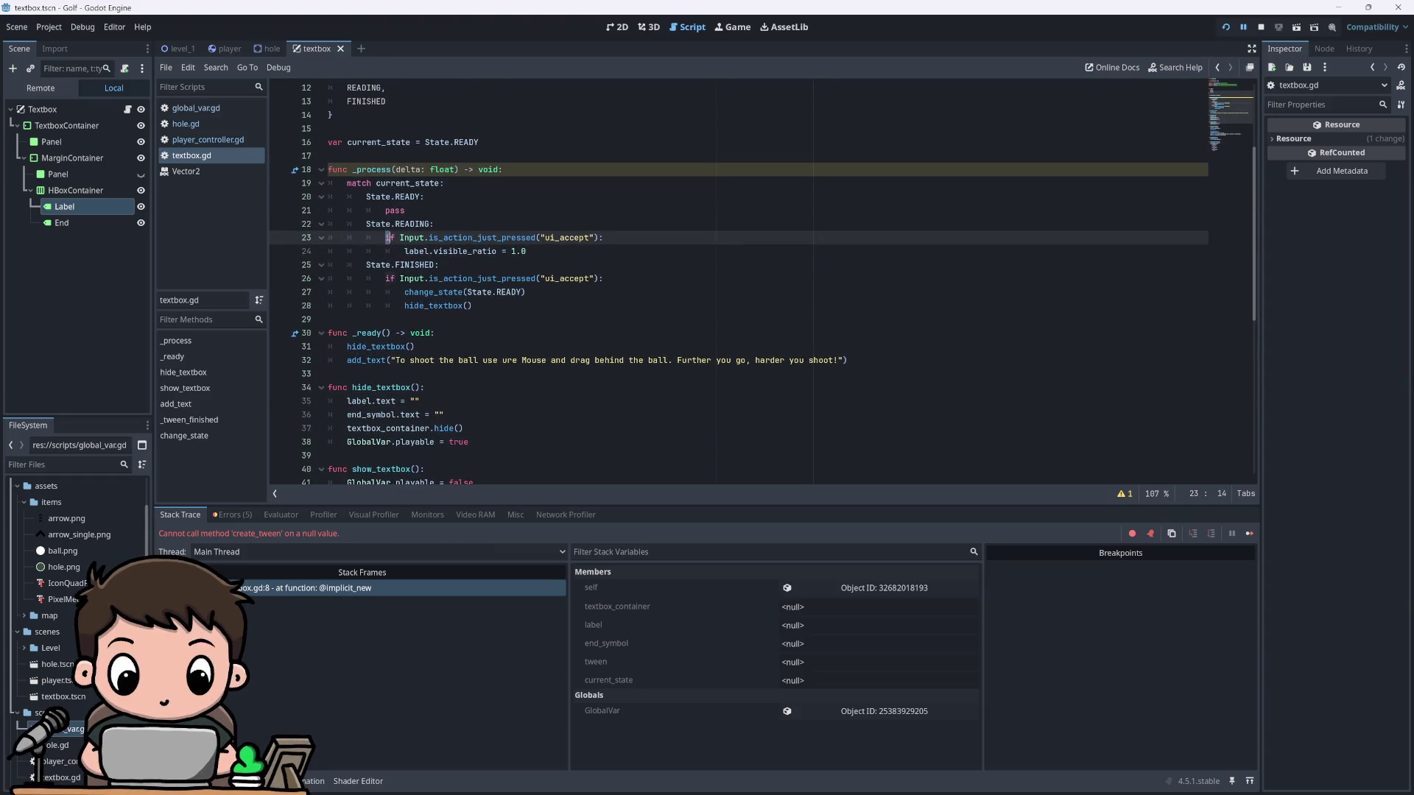
left_click_drag(386, 237, 525, 251)
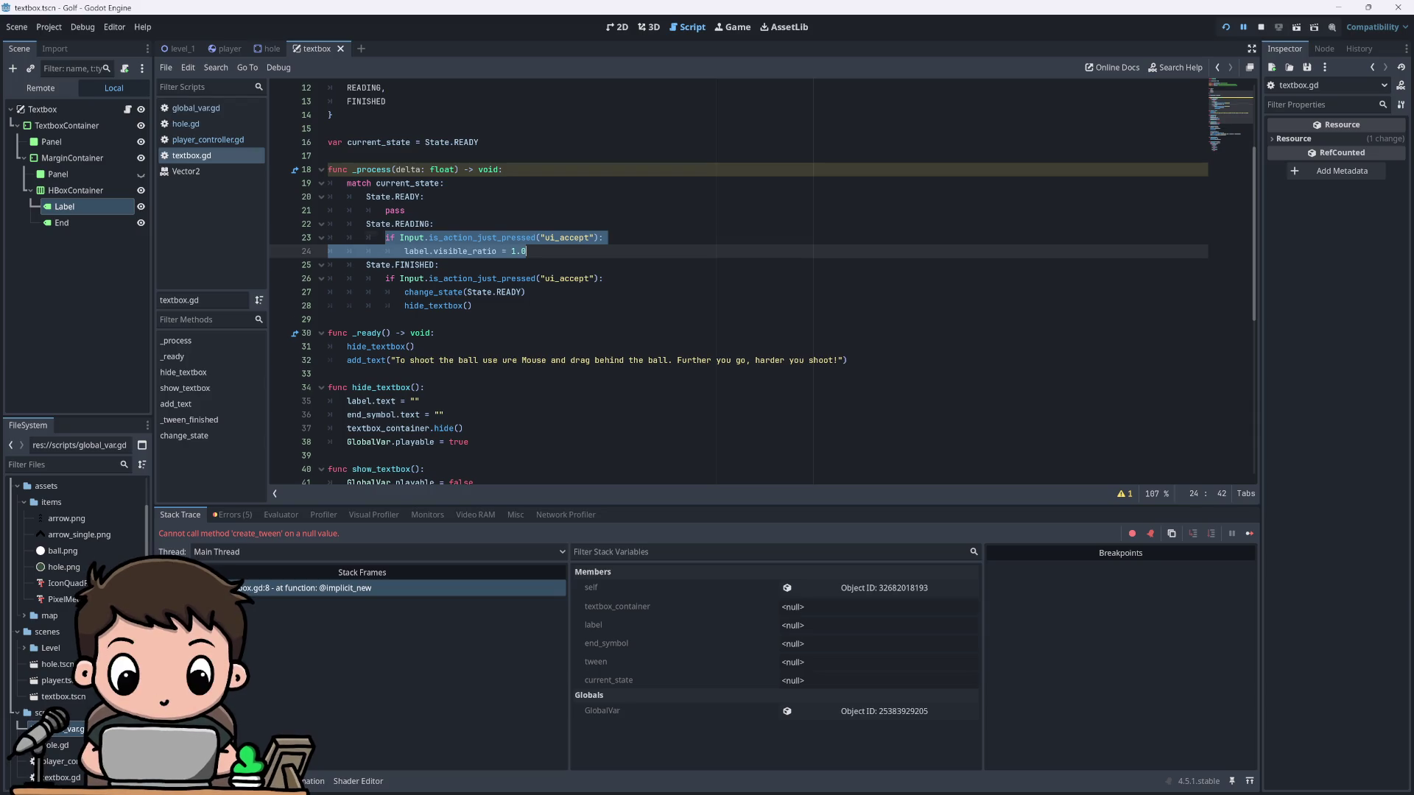
Step: Replace the READING branch's skip-to-full-text code with a placeholder pass
key("BackSpace")
type("ass")
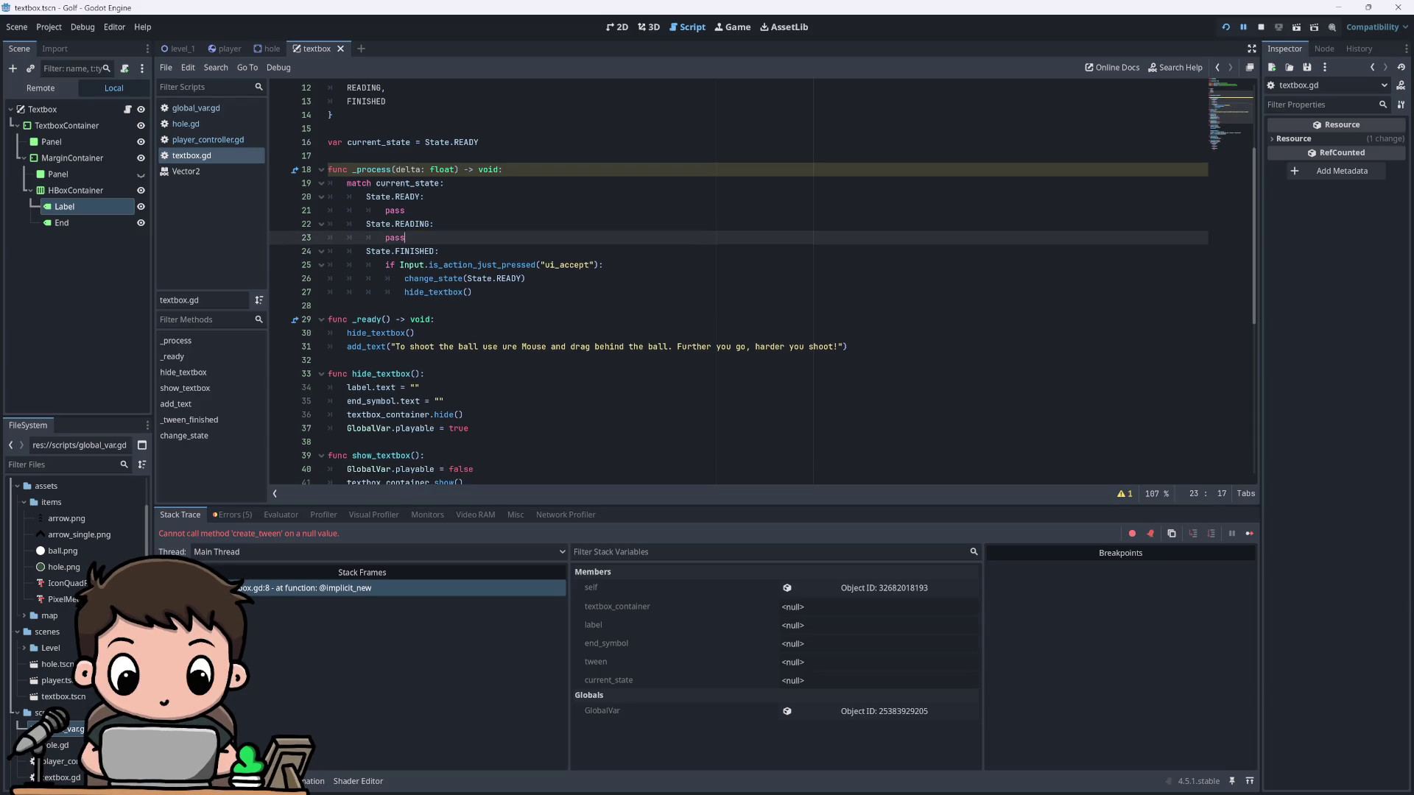
scroll(763, 282, "down", 9)
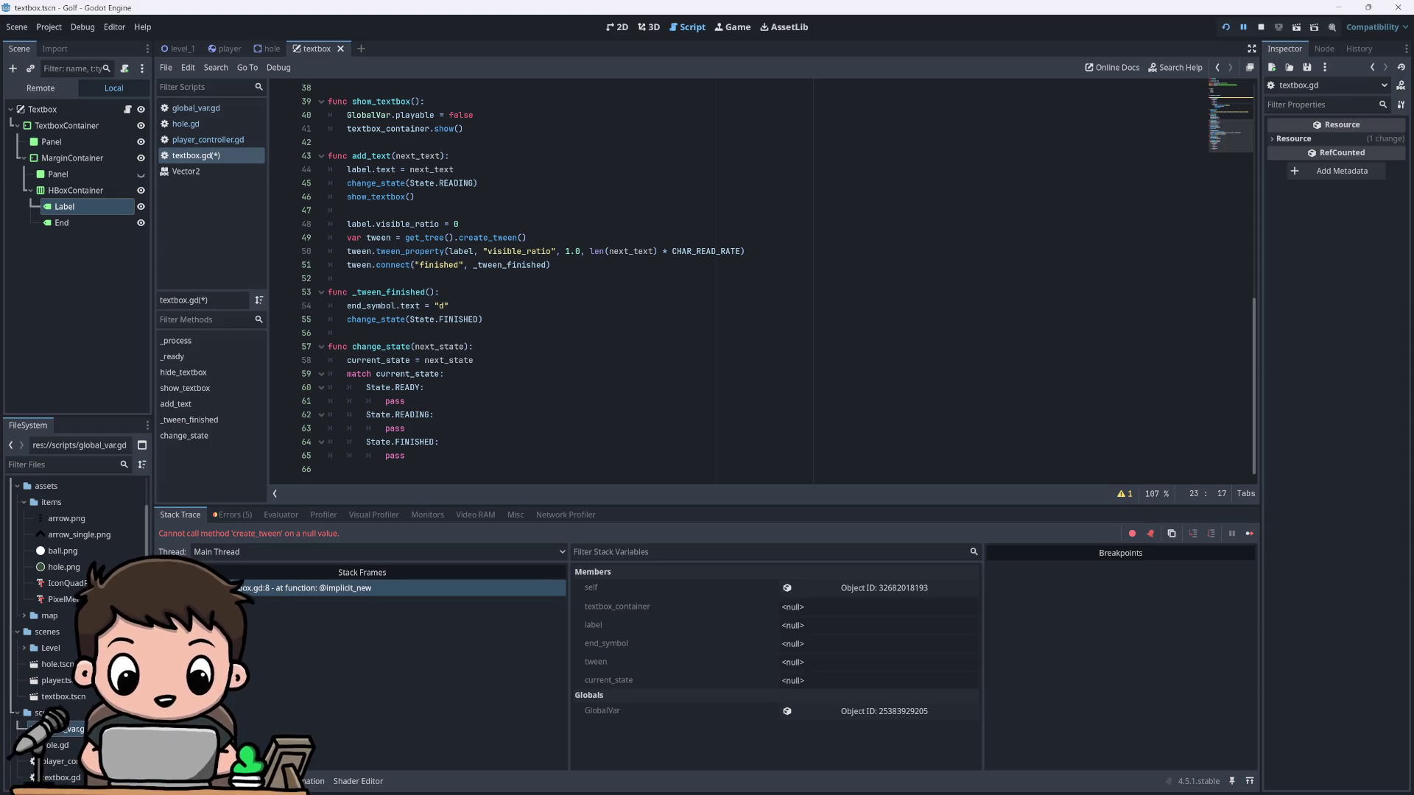
mouse_move(358, 170)
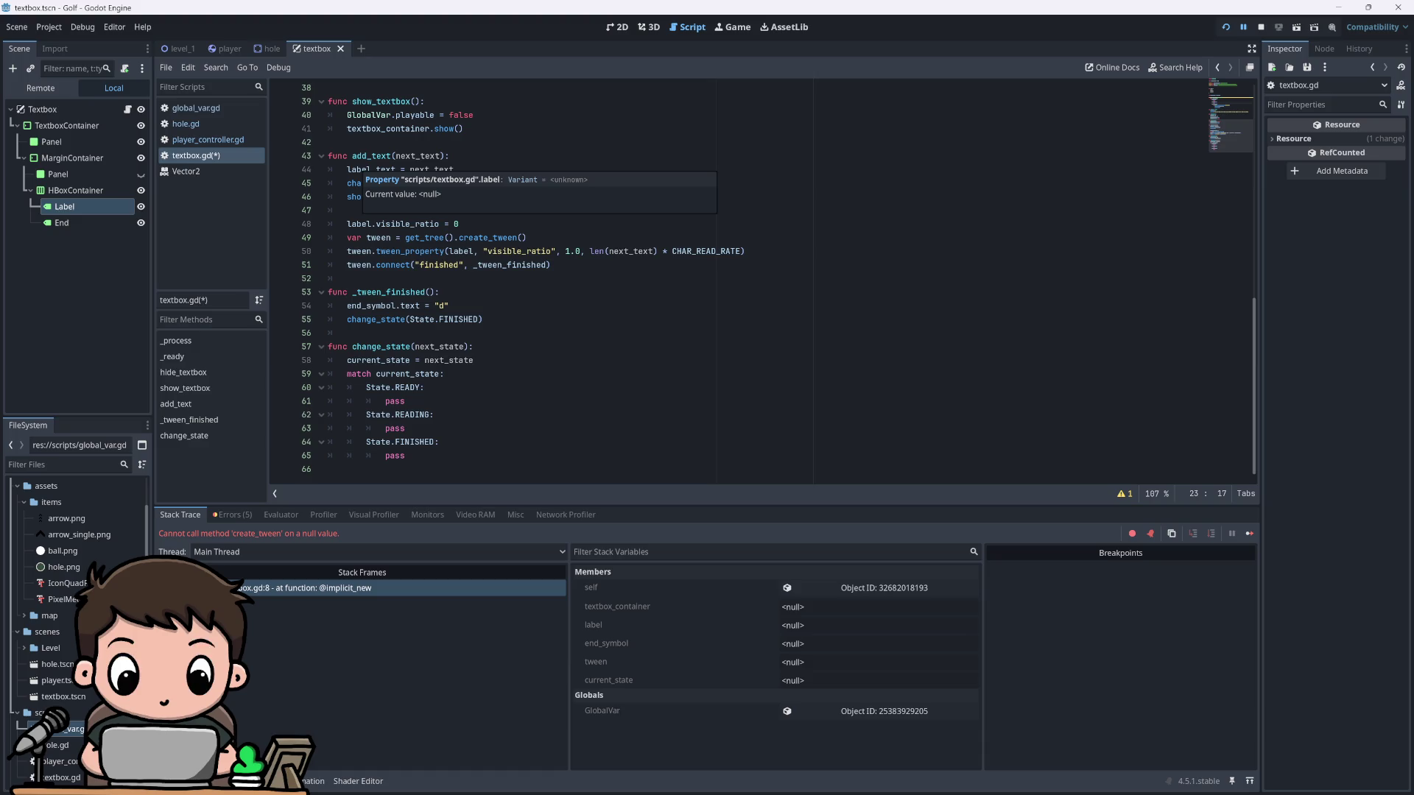
scroll(736, 280, "up", 10)
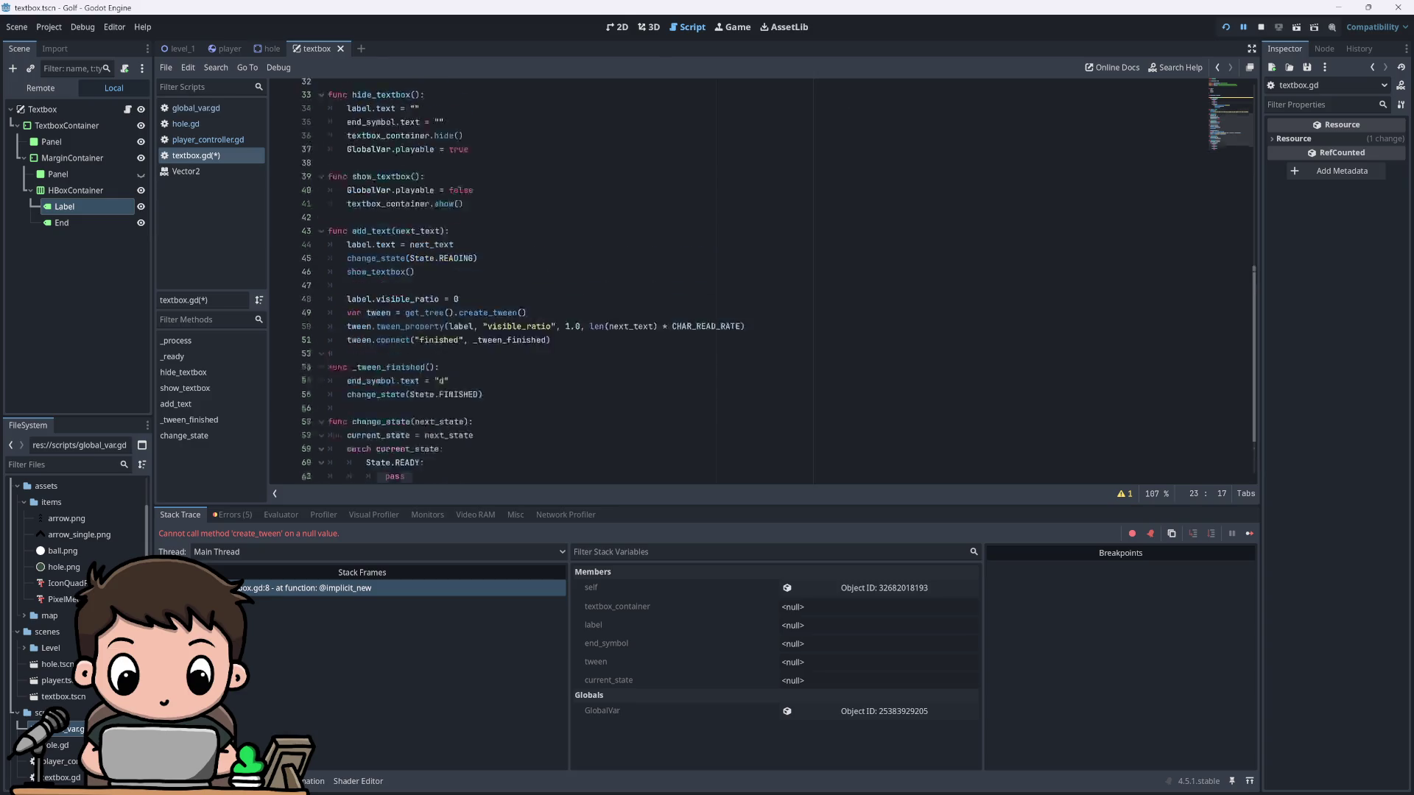
Step: Paste the if Input.is_action_just_pressed("ui_accept") block setting label.visible_ratio = 1.0 over pass, and save
key("ctrl+shift+Left")
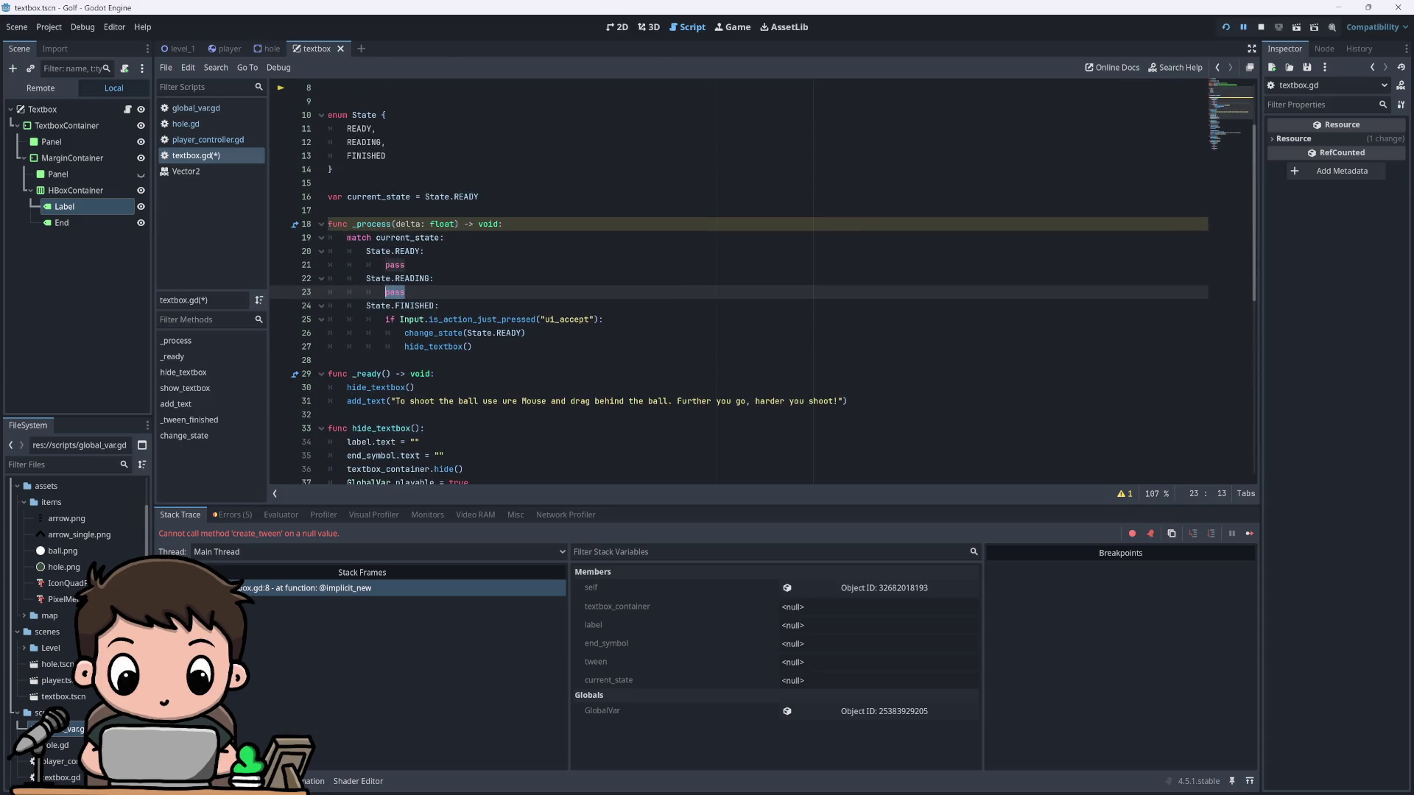
type("if Input.is_action_just_pressed(\"ui_accept\"): \t\t\t\tlabel.visible_ratio = 1.0")
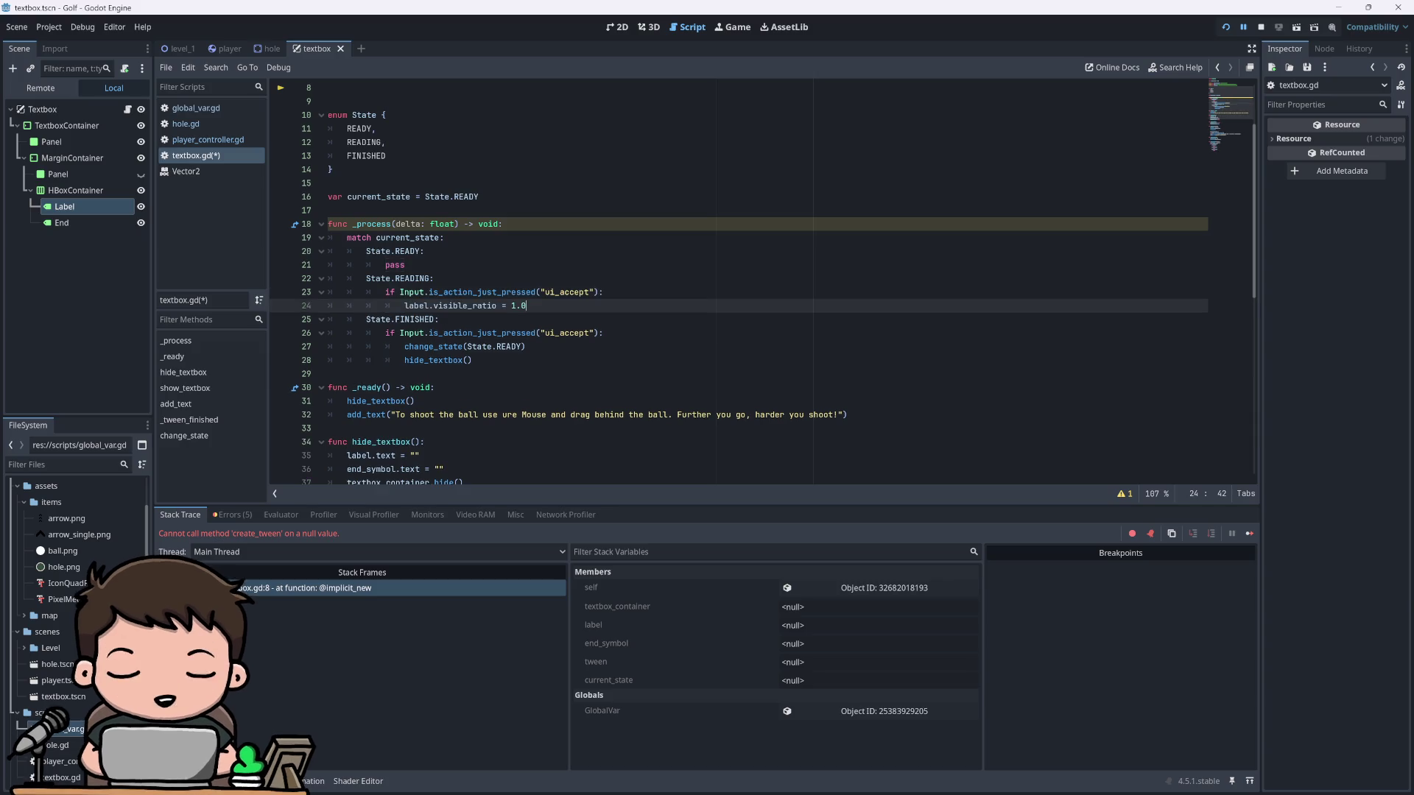
key("ctrl+s")
scroll(736, 280, "down", 3)
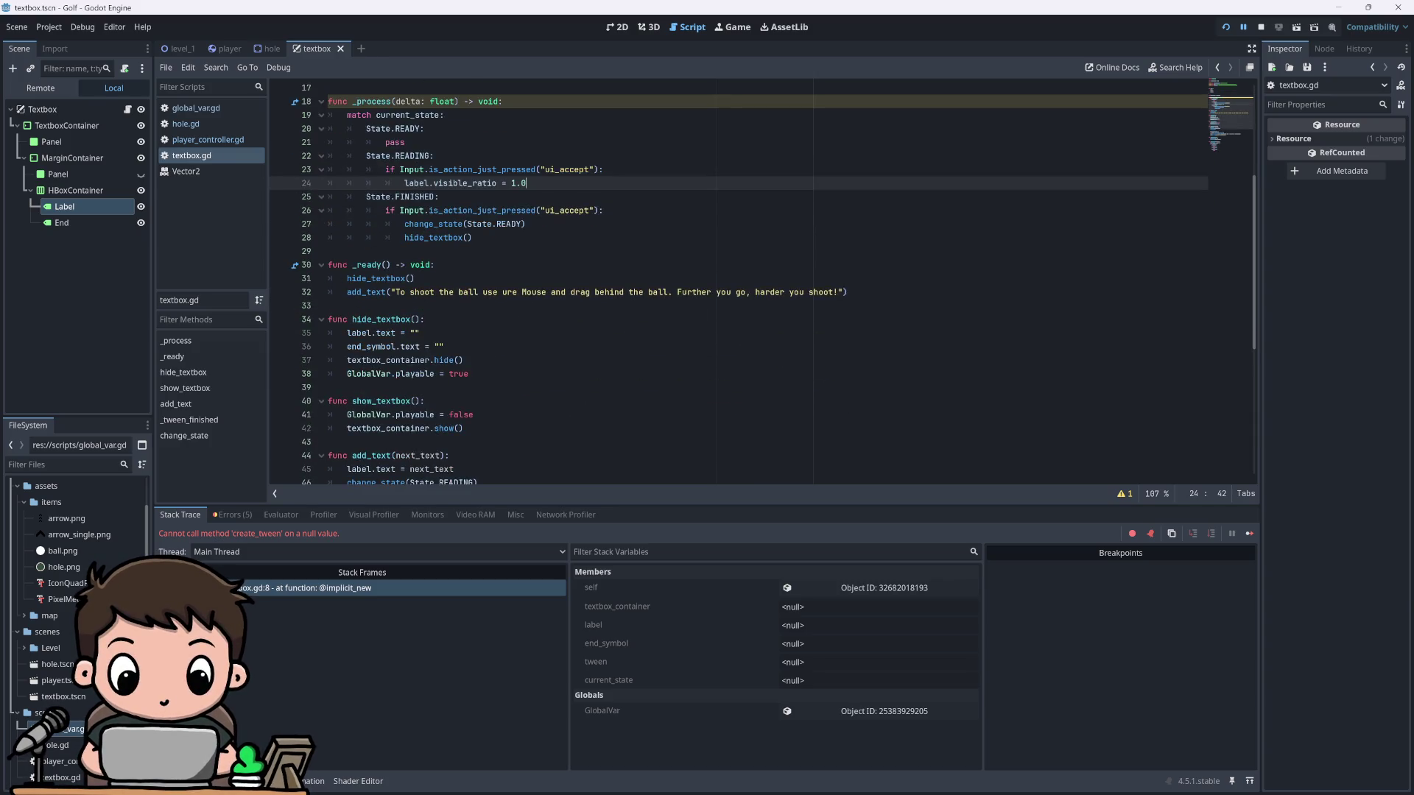
scroll(736, 280, "down", 6)
Step: Move the tween creation and tween_property lines from add_text to line 9, unindent them, and save
left_click(346, 279)
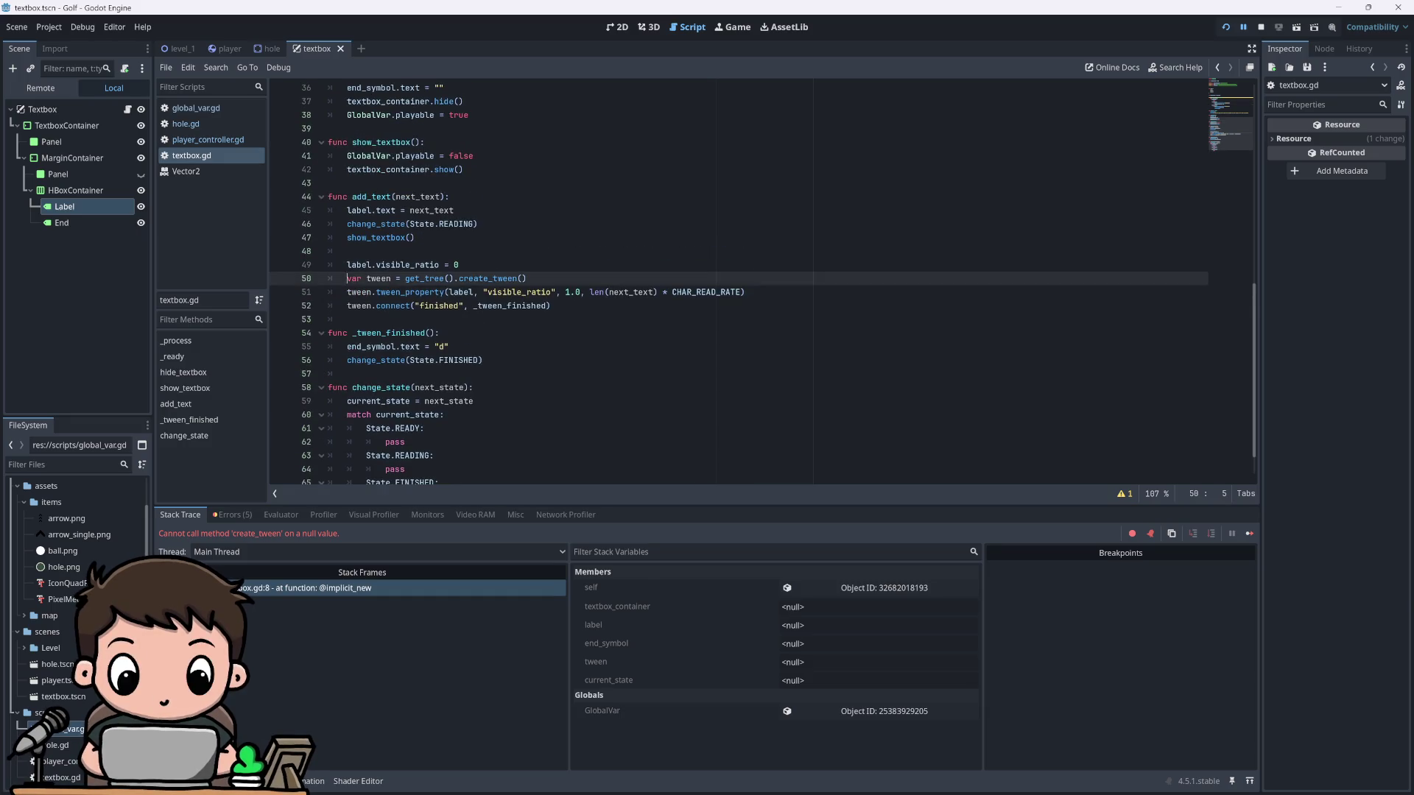
left_click_drag(347, 278, 745, 292)
key("ctrl+c")
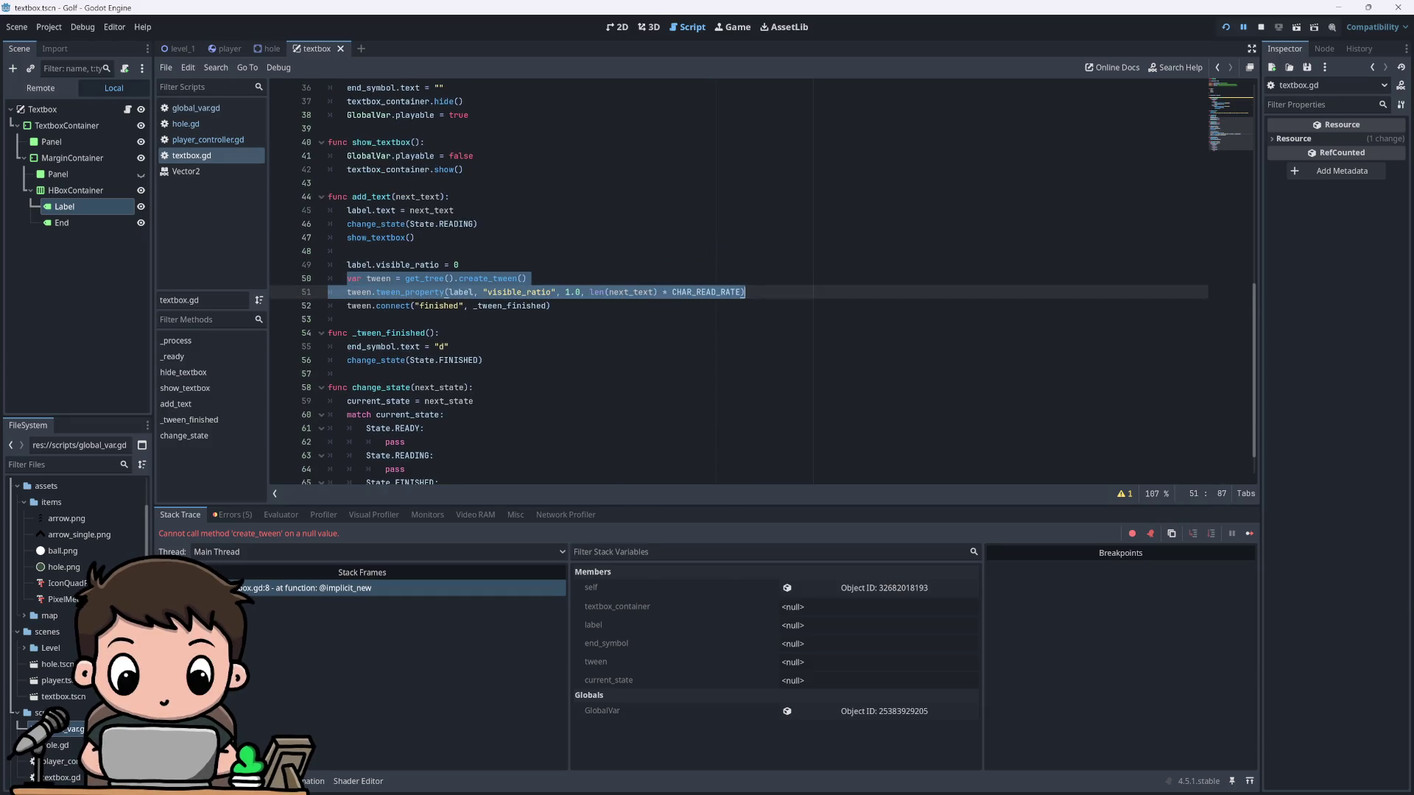
key("BackSpace")
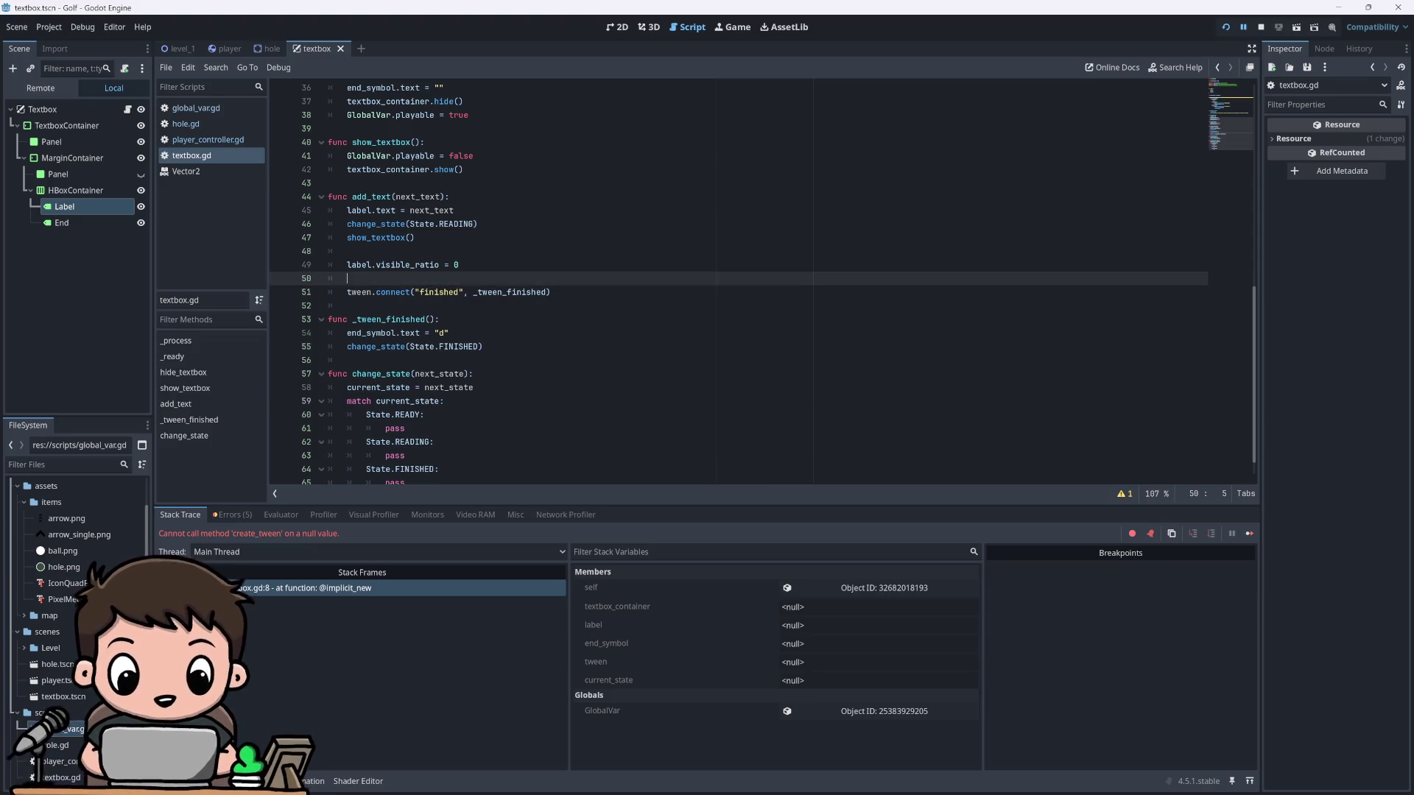
scroll(736, 280, "up", 10)
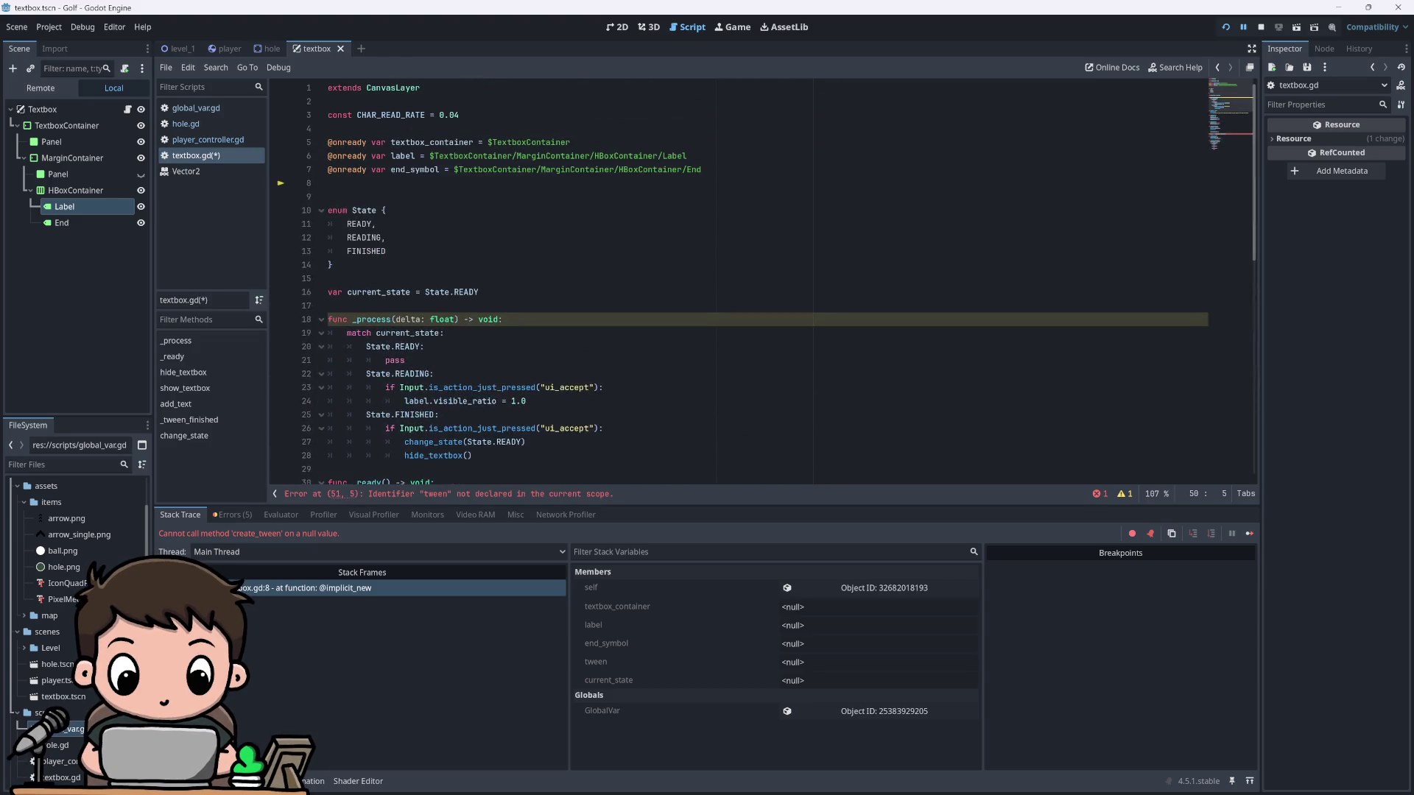
left_click(328, 196)
key("ctrl+v")
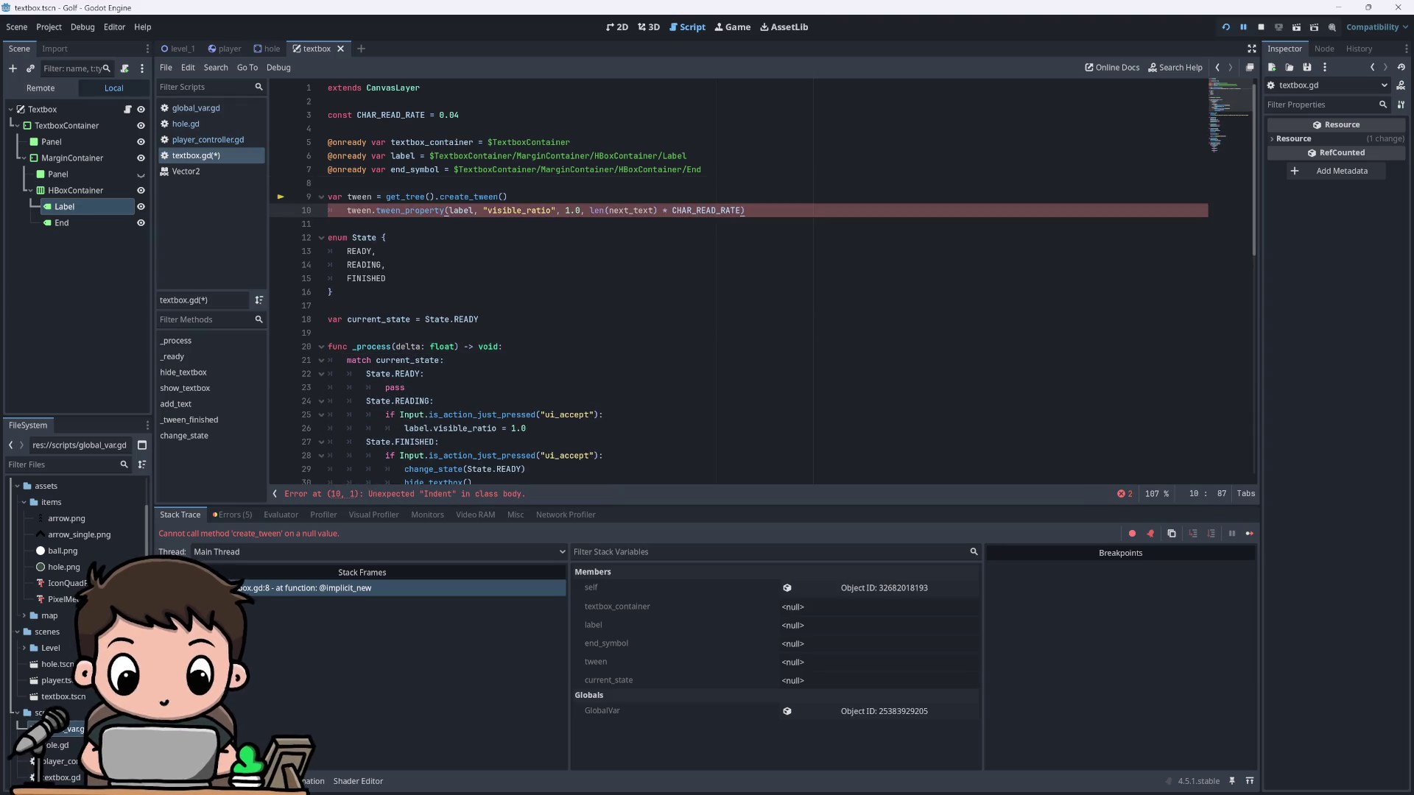
key("Home")
key("BackSpace")
key("ctrl+s")
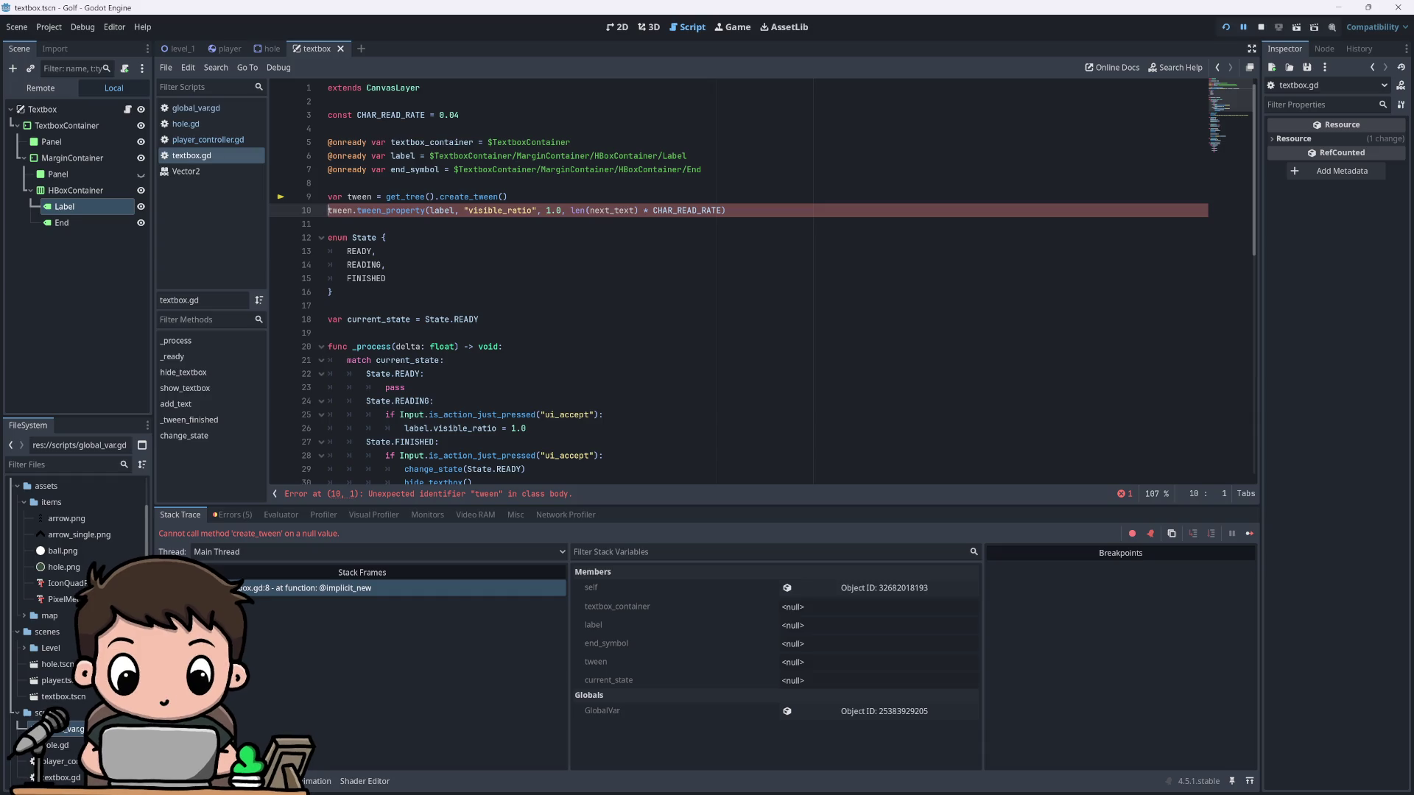
Step: Undo that move, restoring both tween lines inside add_text
mouse_move(340, 211)
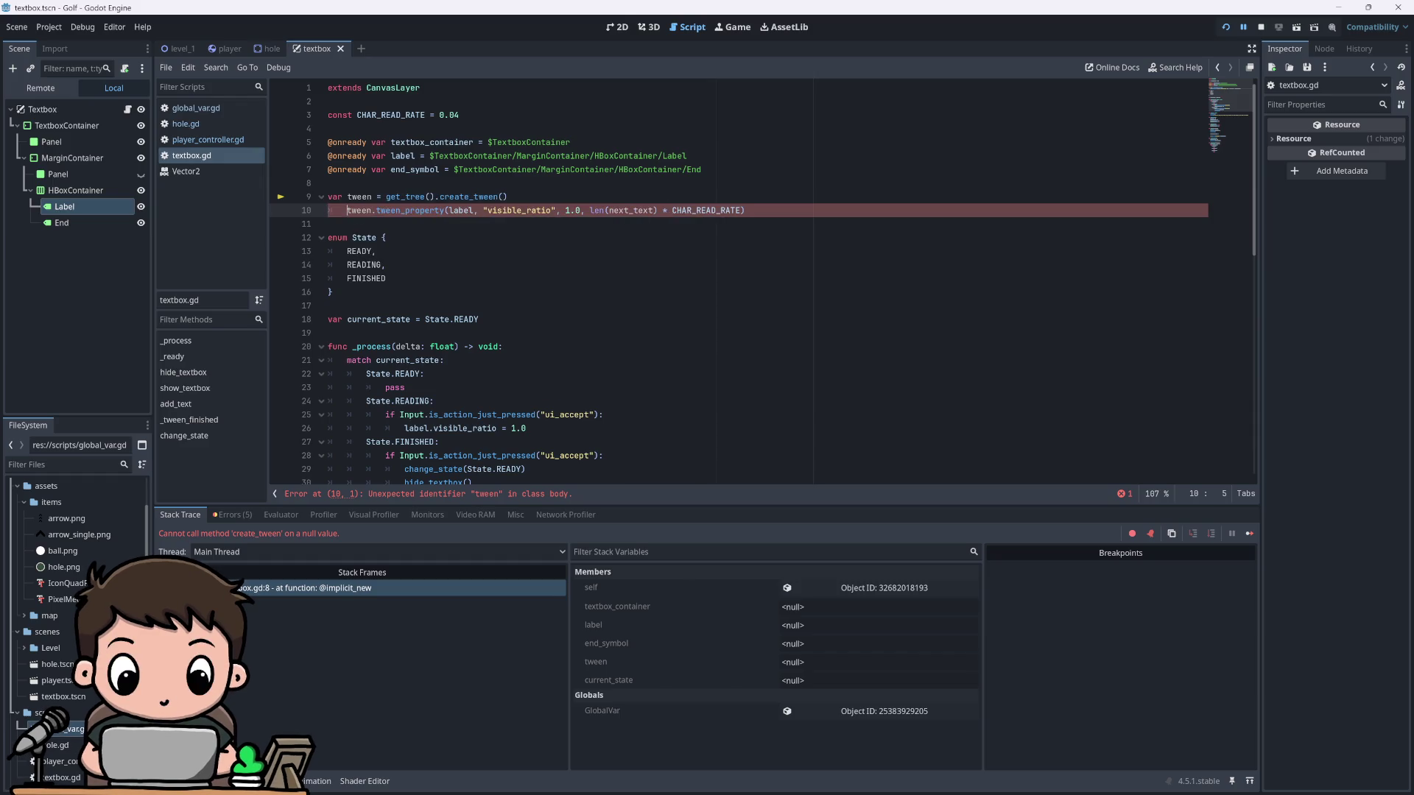
key("ctrl+shift+k")
key("Up")
key("ctrl+shift+k")
key("ctrl+z")
key("ctrl+z")
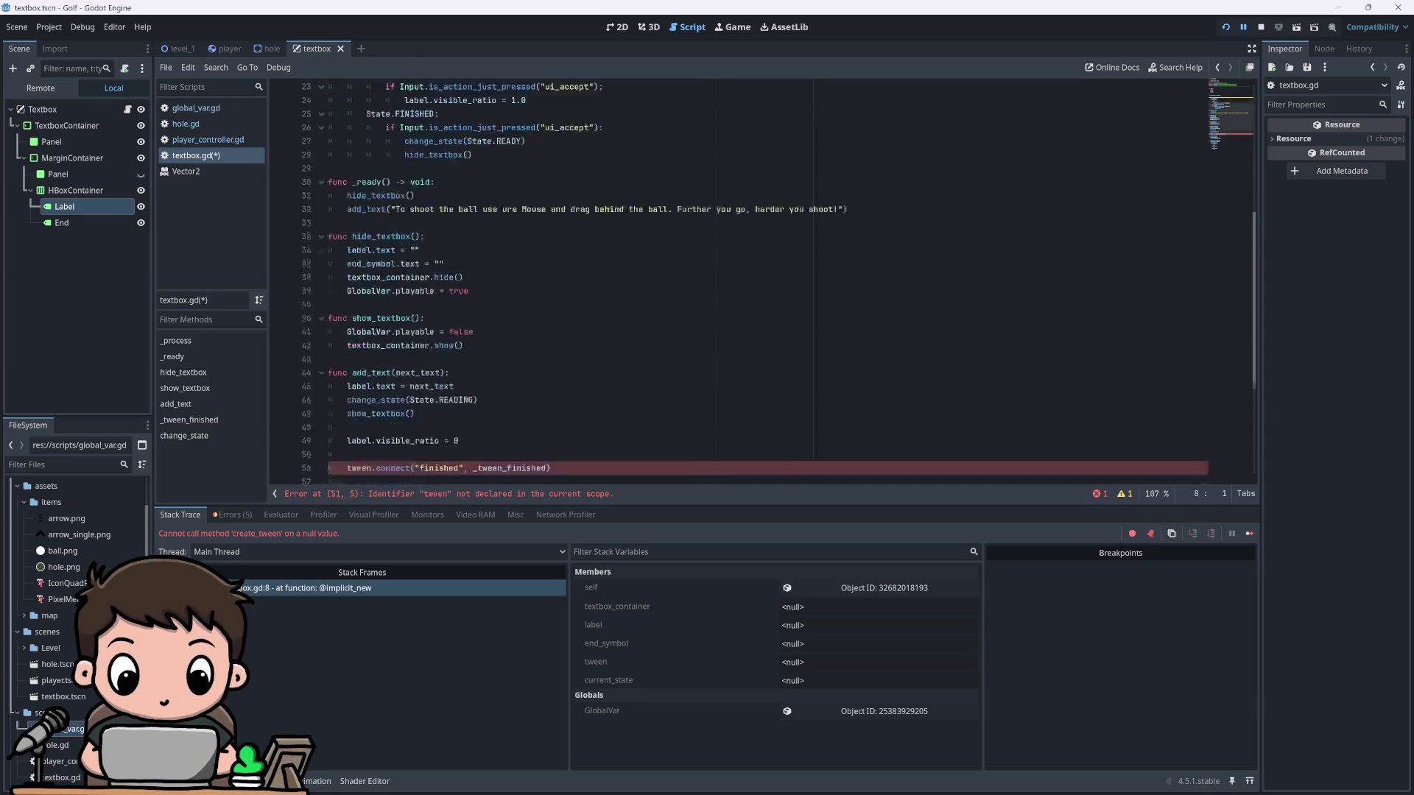
key("ctrl+z")
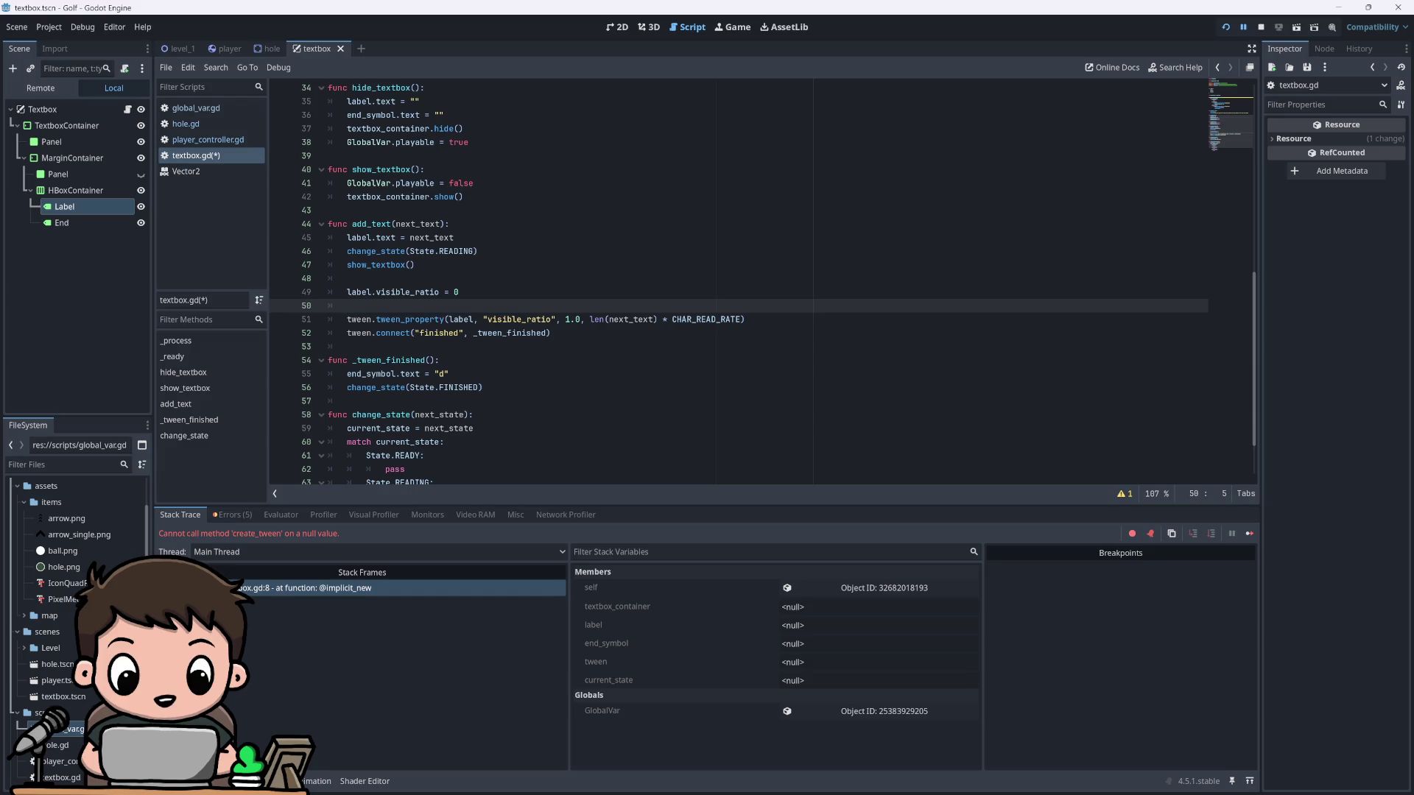
Step: Move only var tween = get_tree().create_tween() to line 9 and run the game
key("BackSpace")
scroll(737, 280, "up", 10)
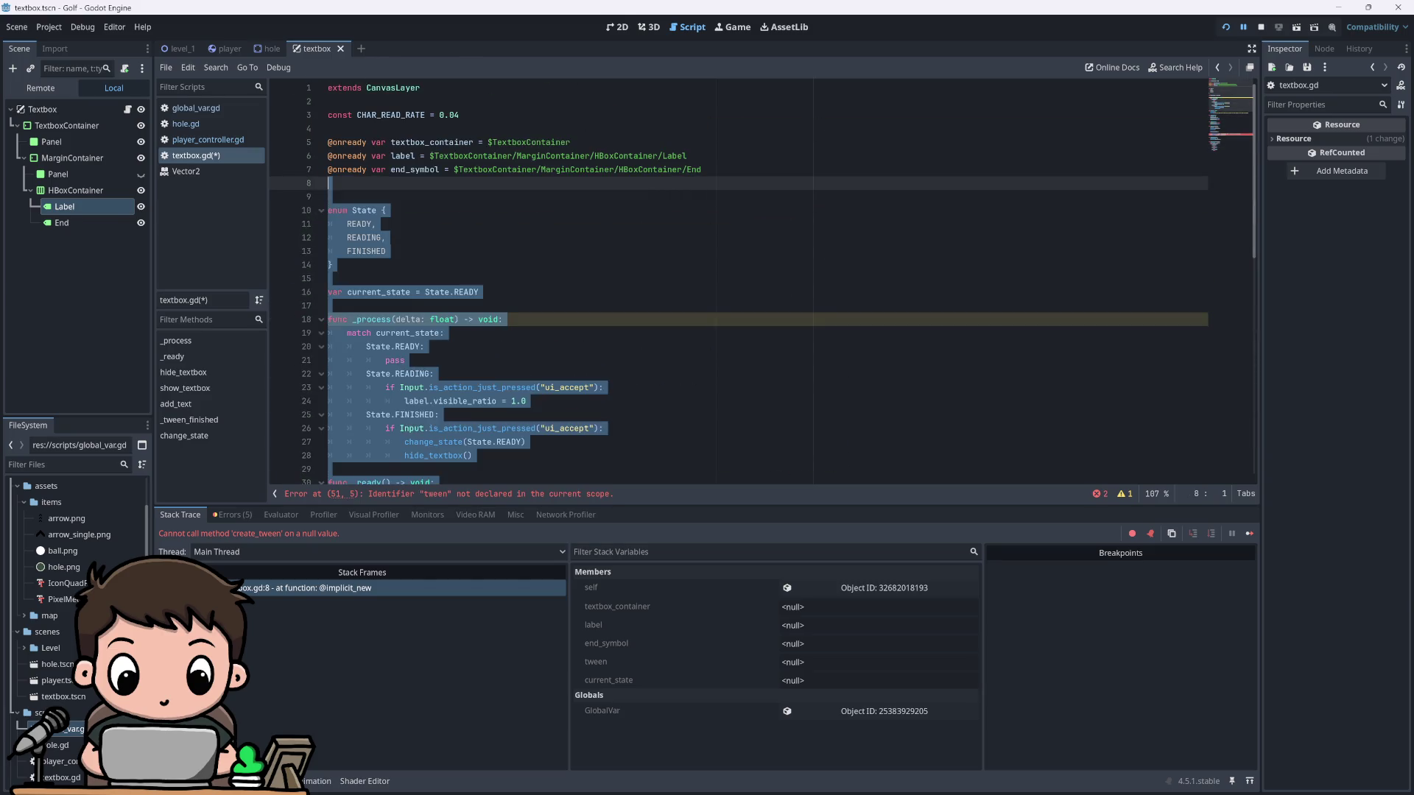
left_click(329, 197)
key("ctrl+v")
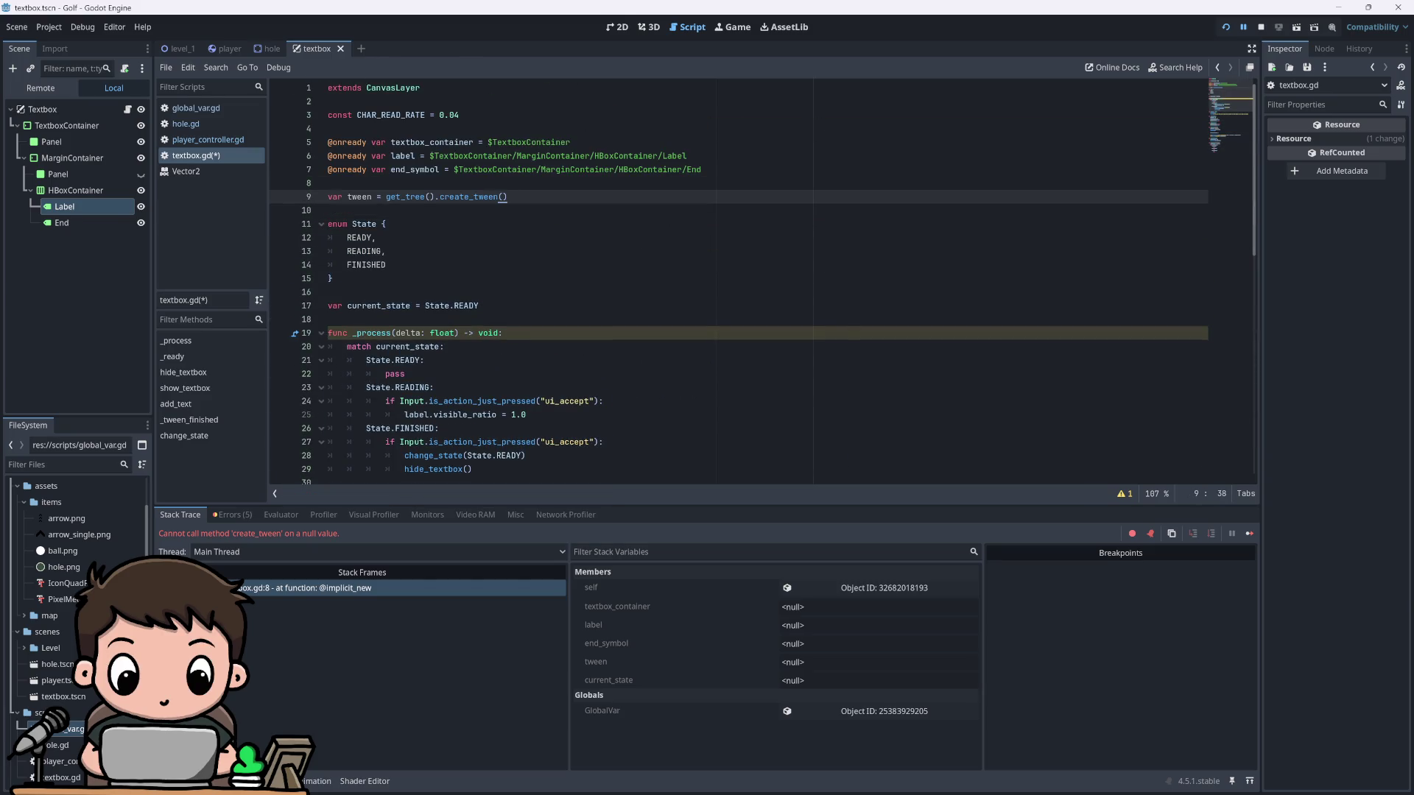
left_click(1223, 28)
Step: Open the debugger's Errors tab and inspect the 'Cannot call method create_tween on a null value' entry
left_click(241, 518)
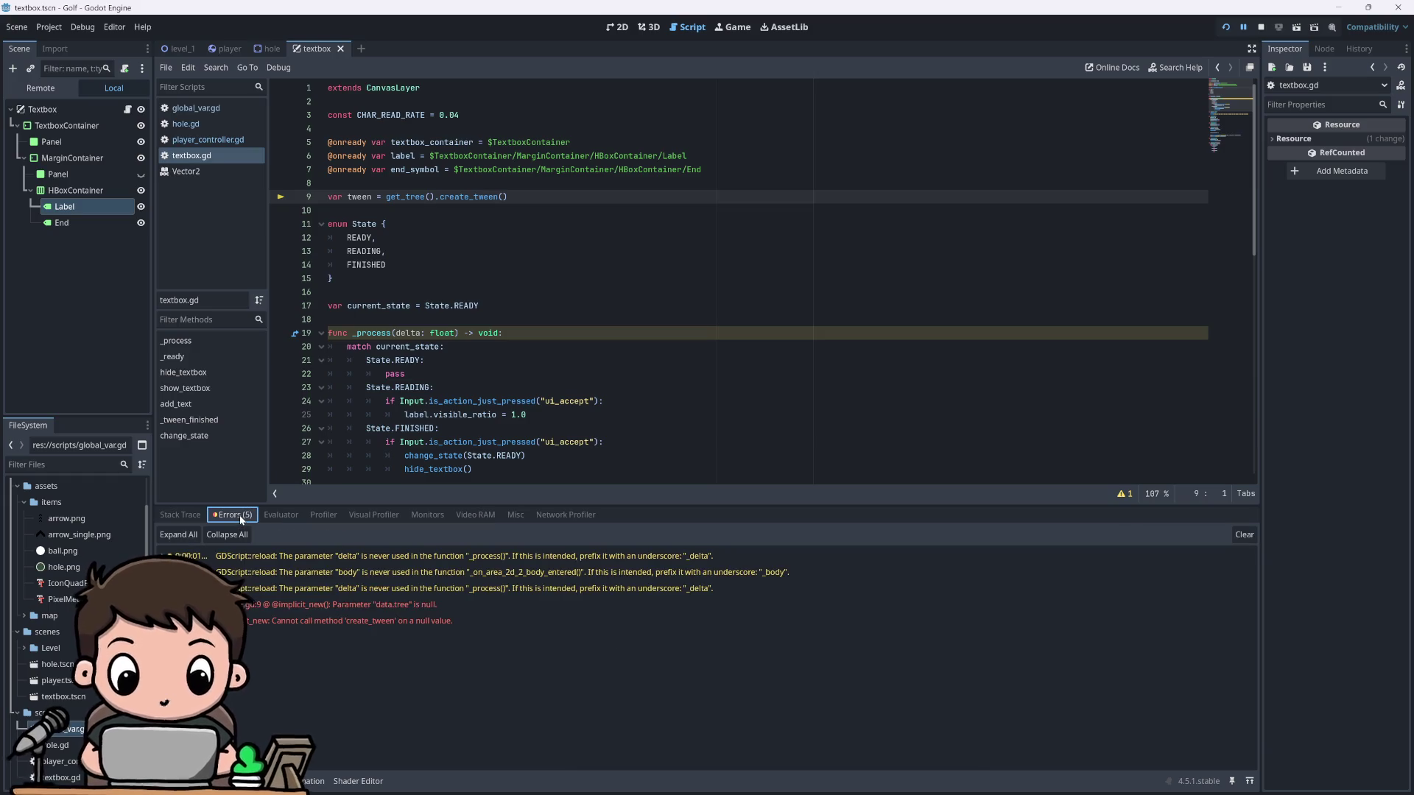
left_click(272, 620)
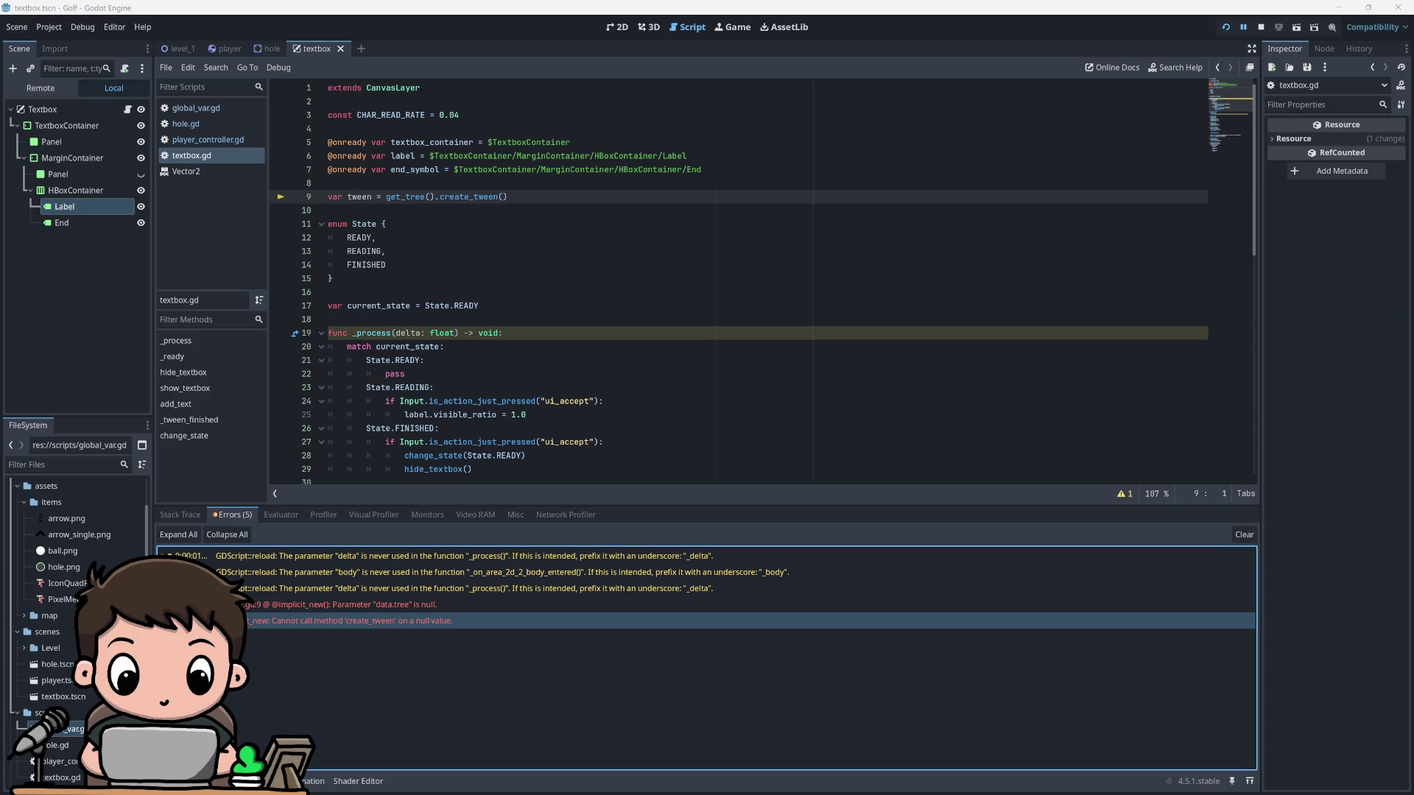
scroll(736, 280, "down", 12)
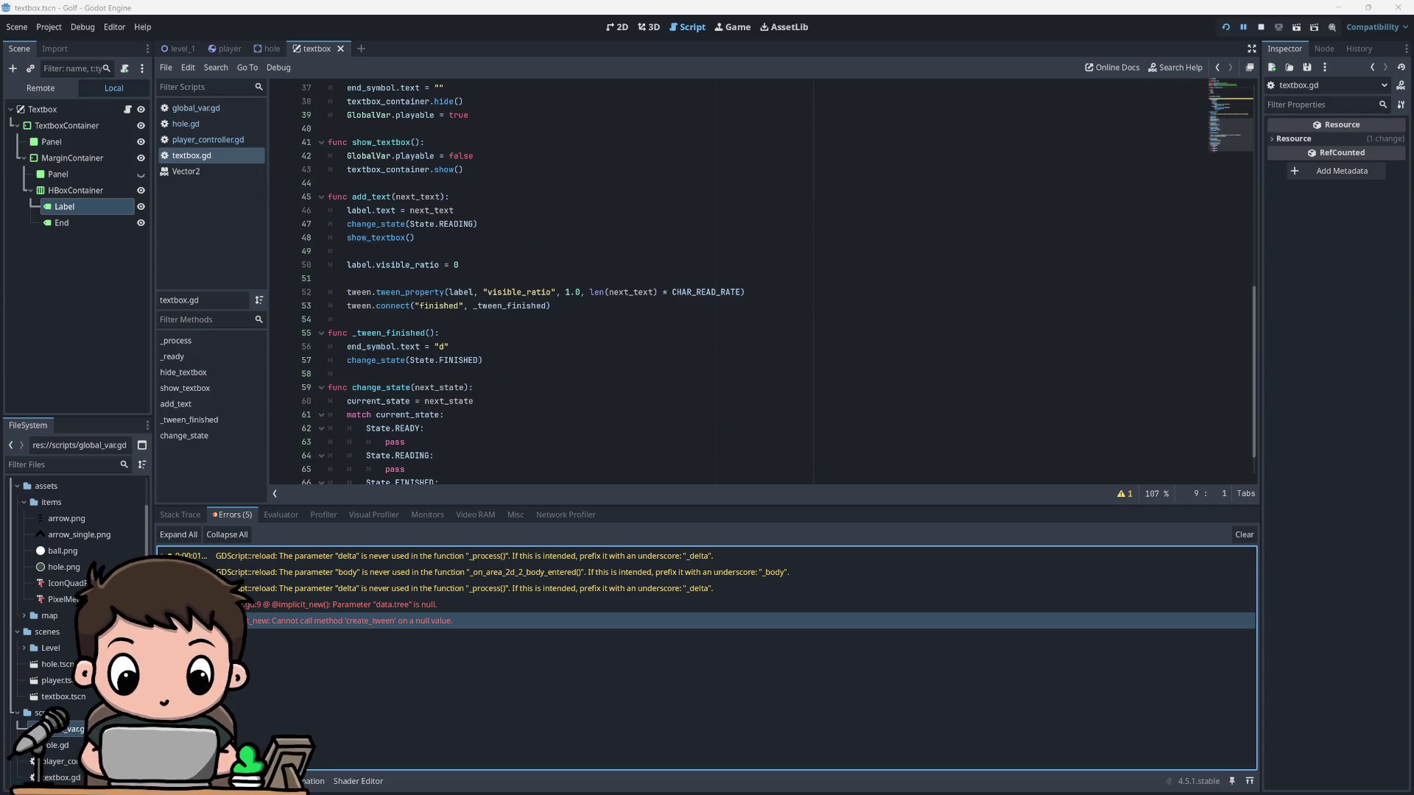
mouse_move(359, 305)
scroll(736, 280, "up", 12)
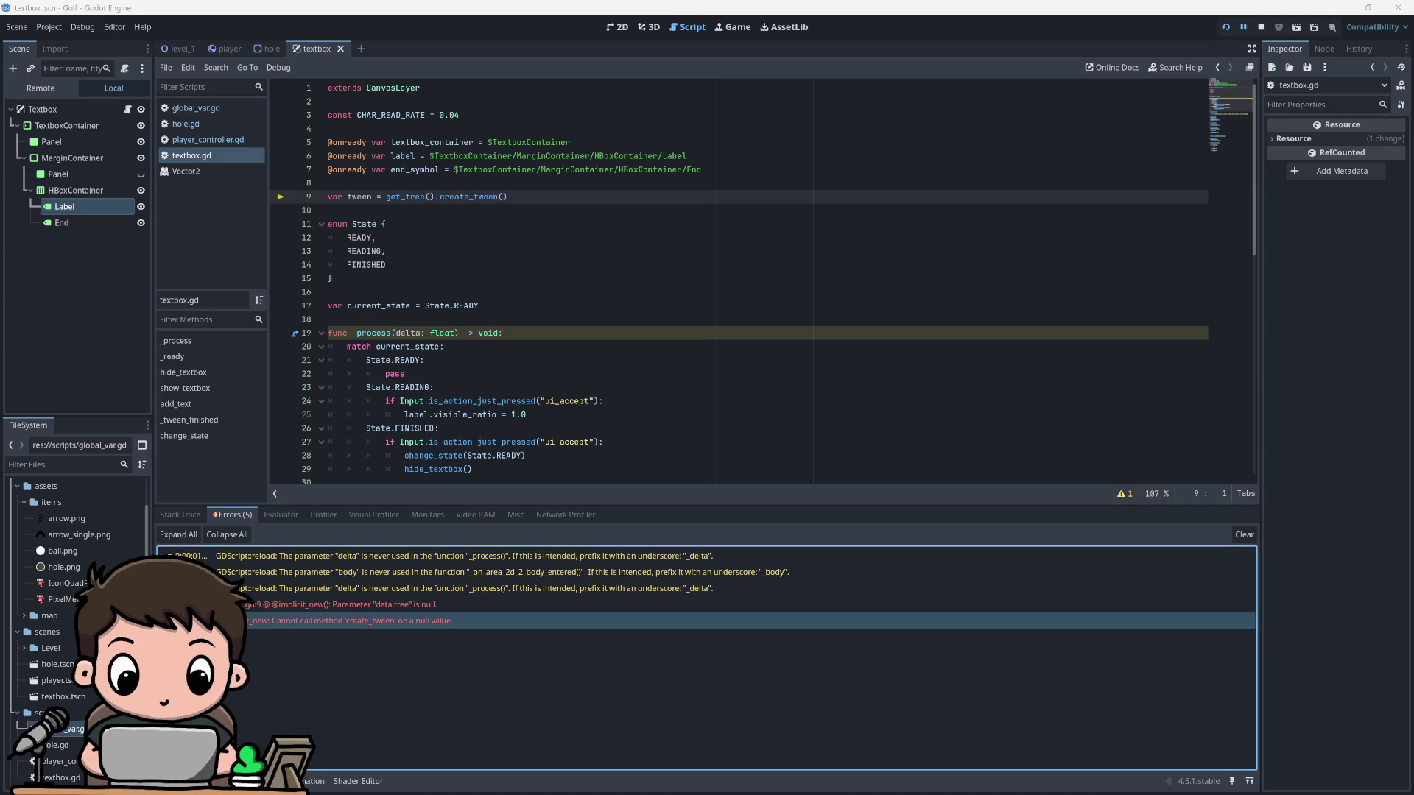
mouse_move(346, 169)
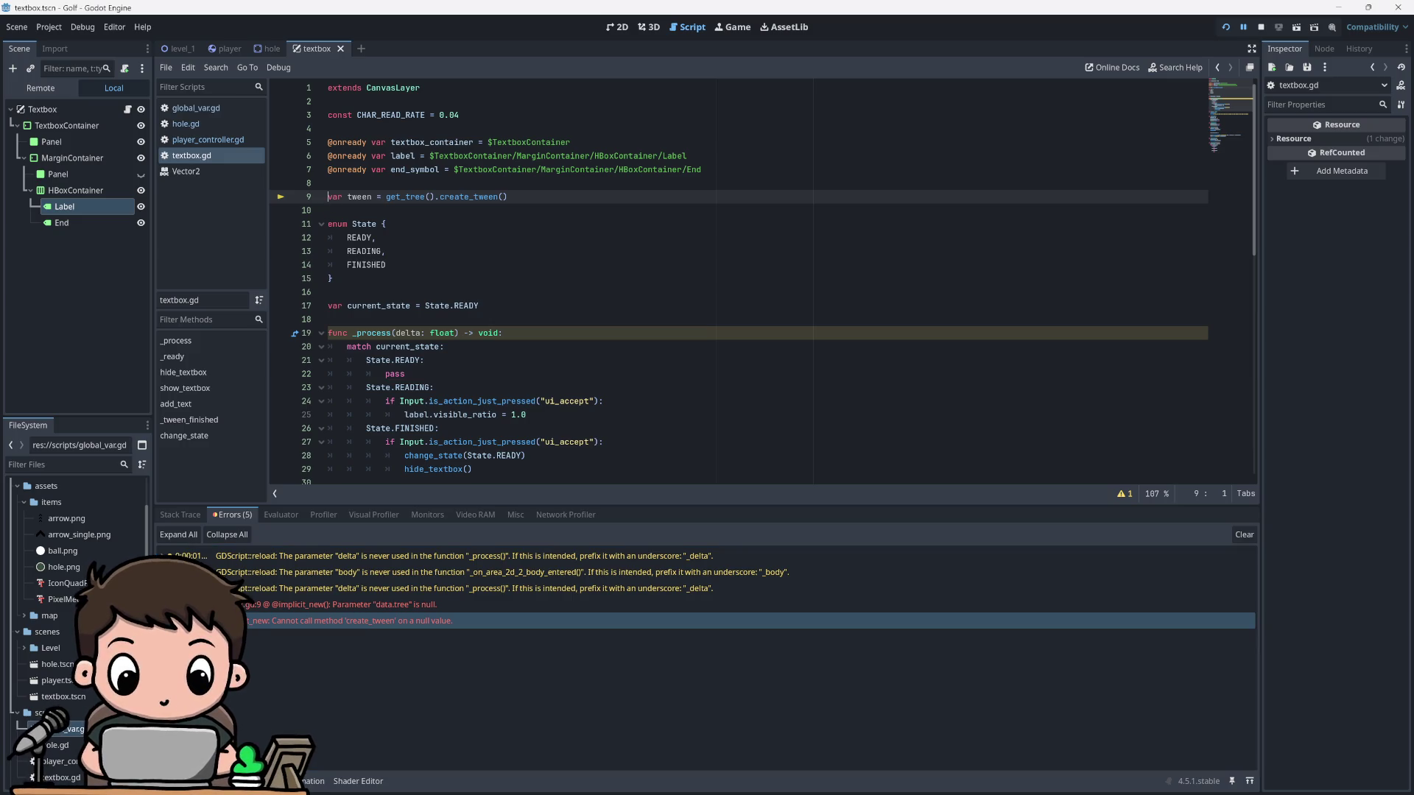
type("@onr")
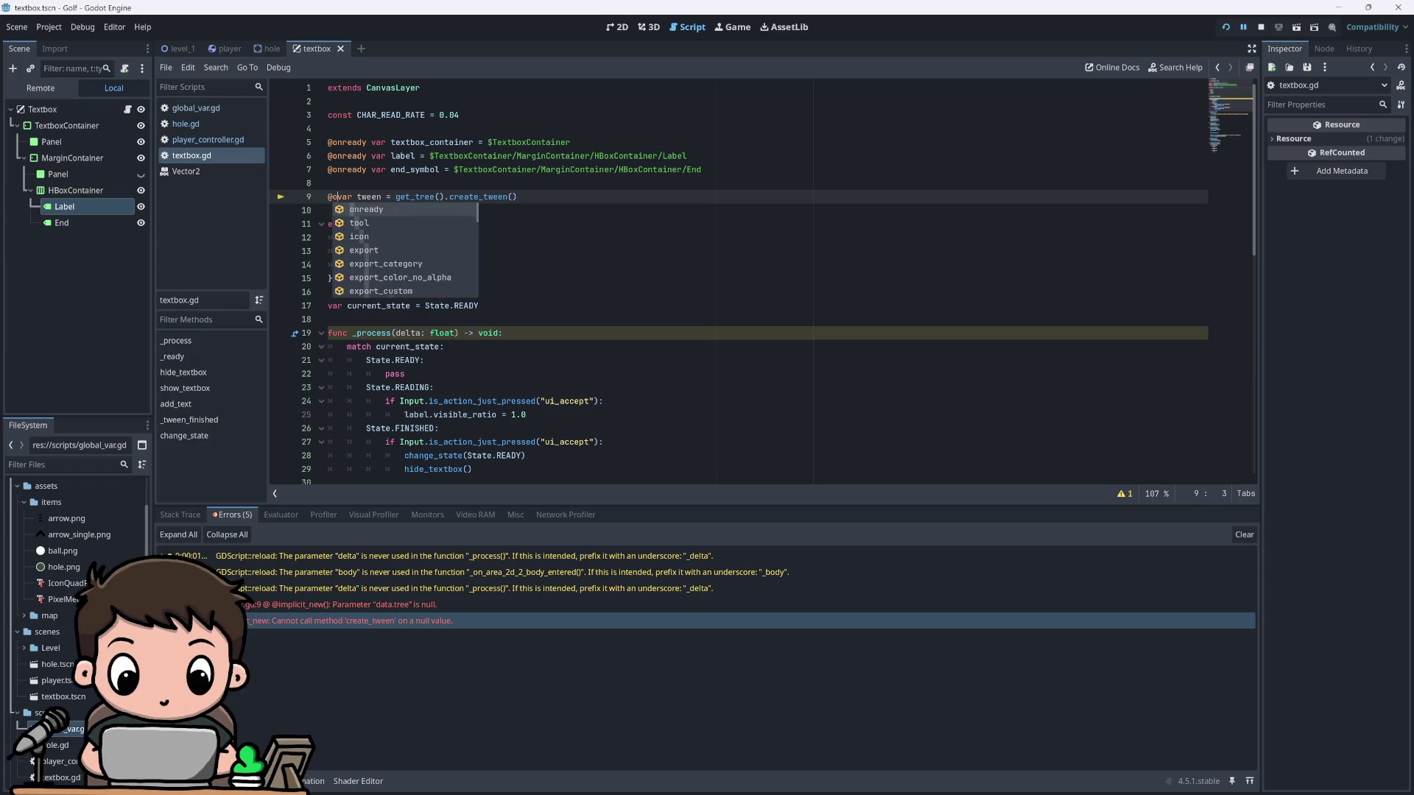
key("Return")
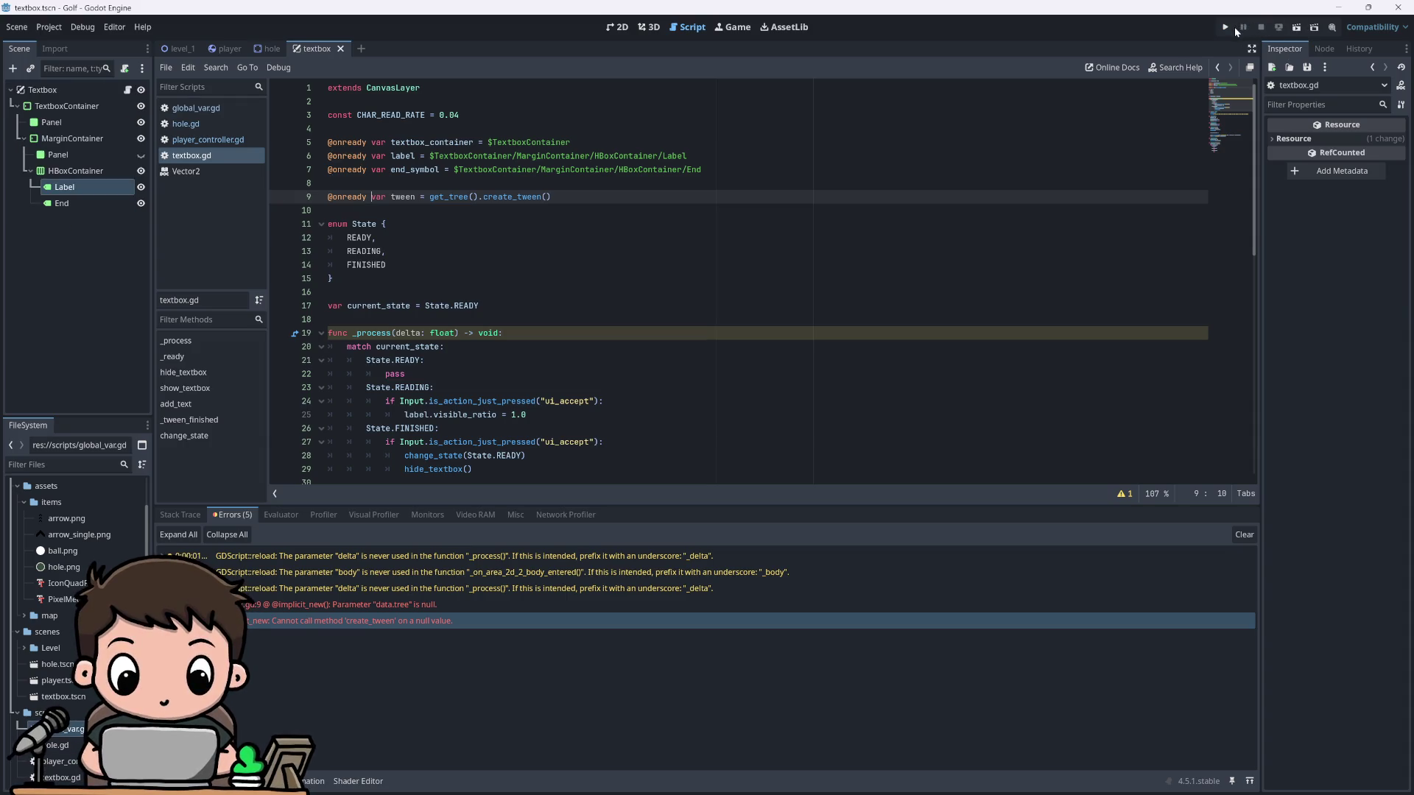
left_click(1227, 26)
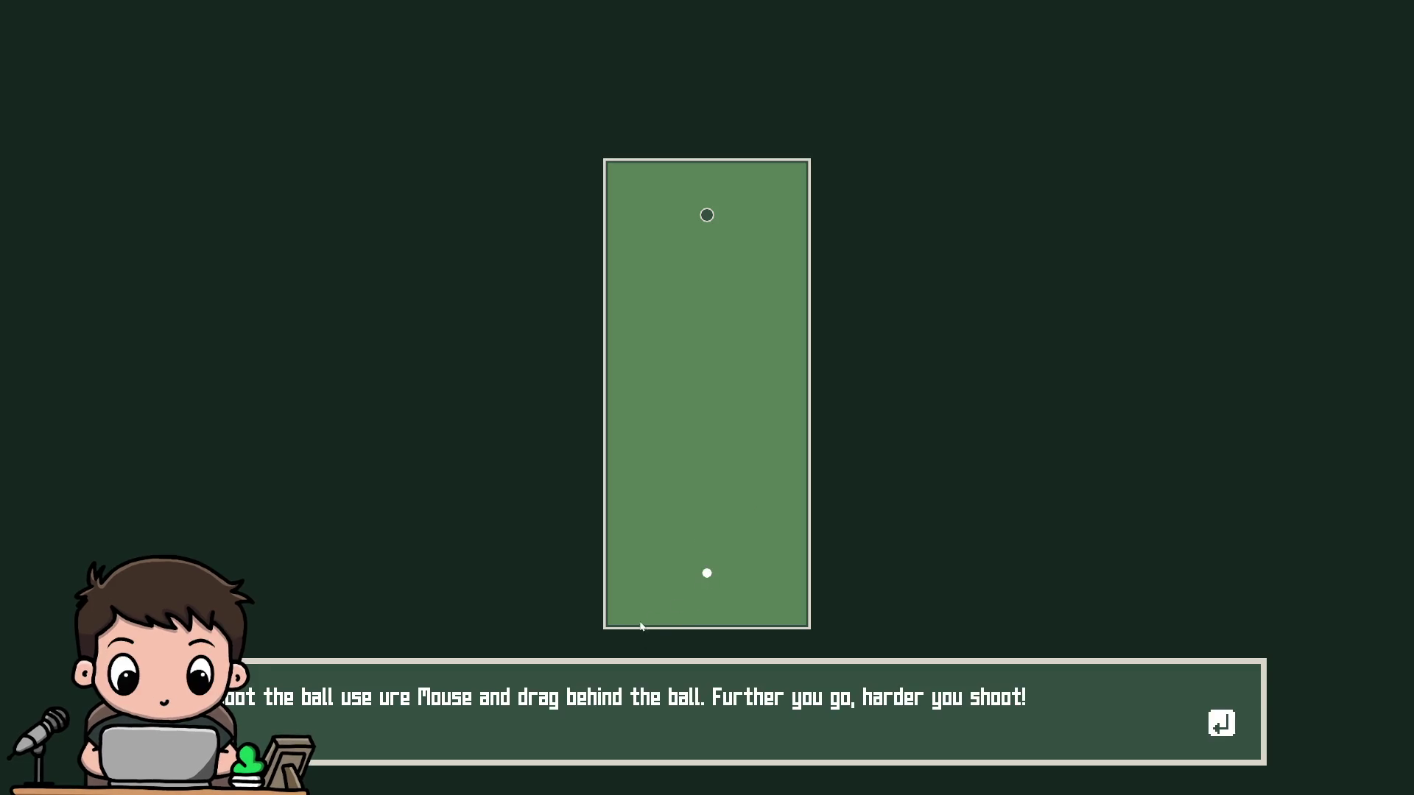
key("Return")
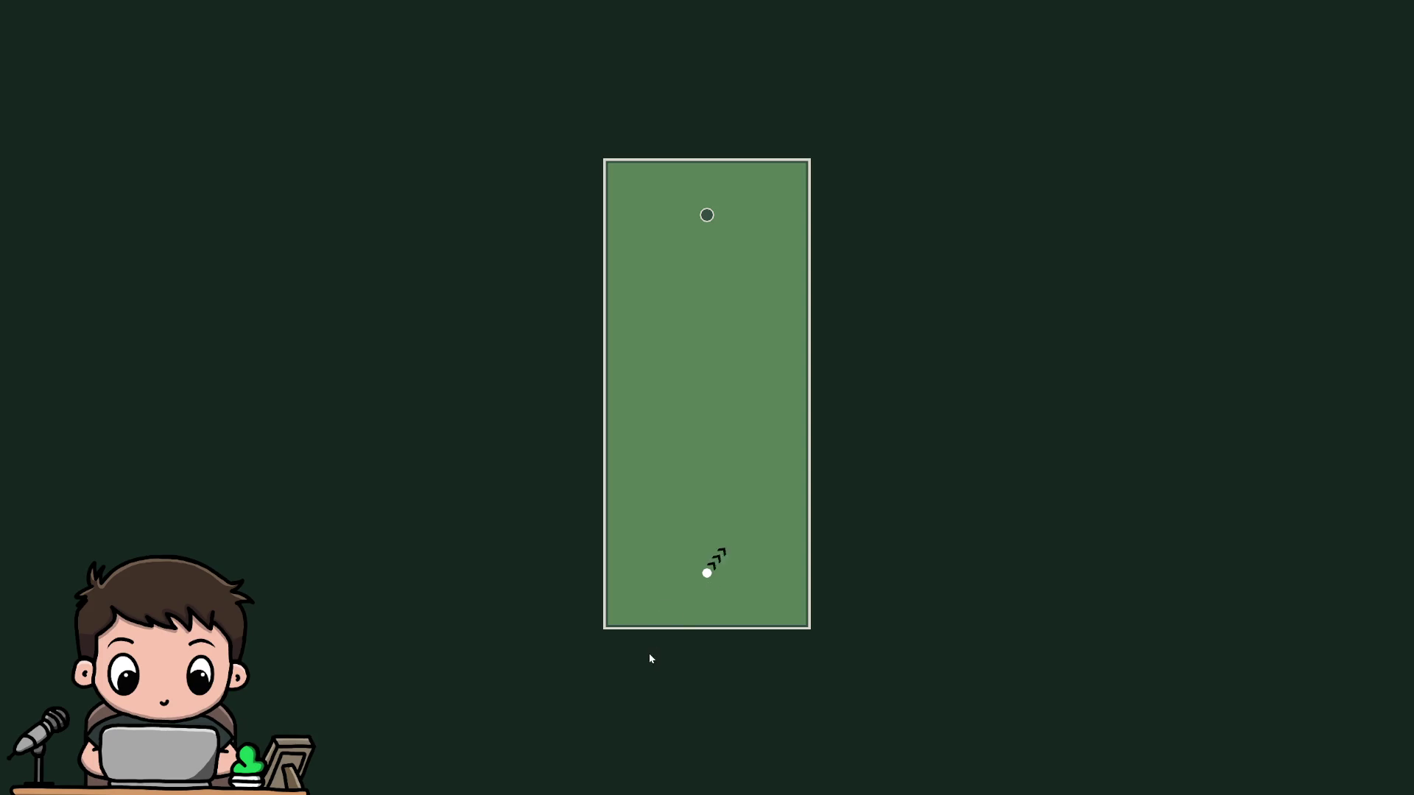
left_click_drag(648, 652, 644, 648)
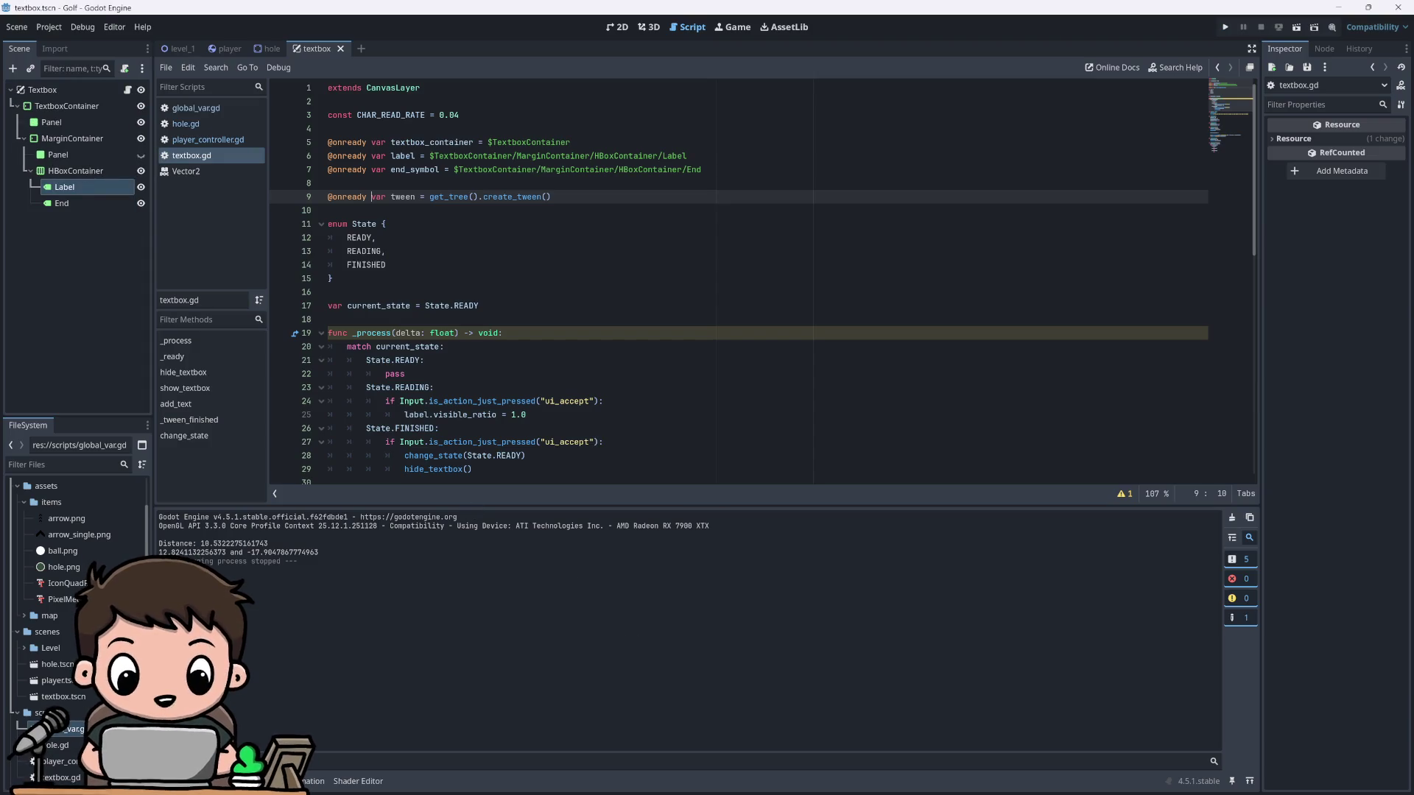
Step: Insert tween.stop() above the visible_ratio line in the READING branch, save, and test-run the game
scroll(736, 280, "down", 4)
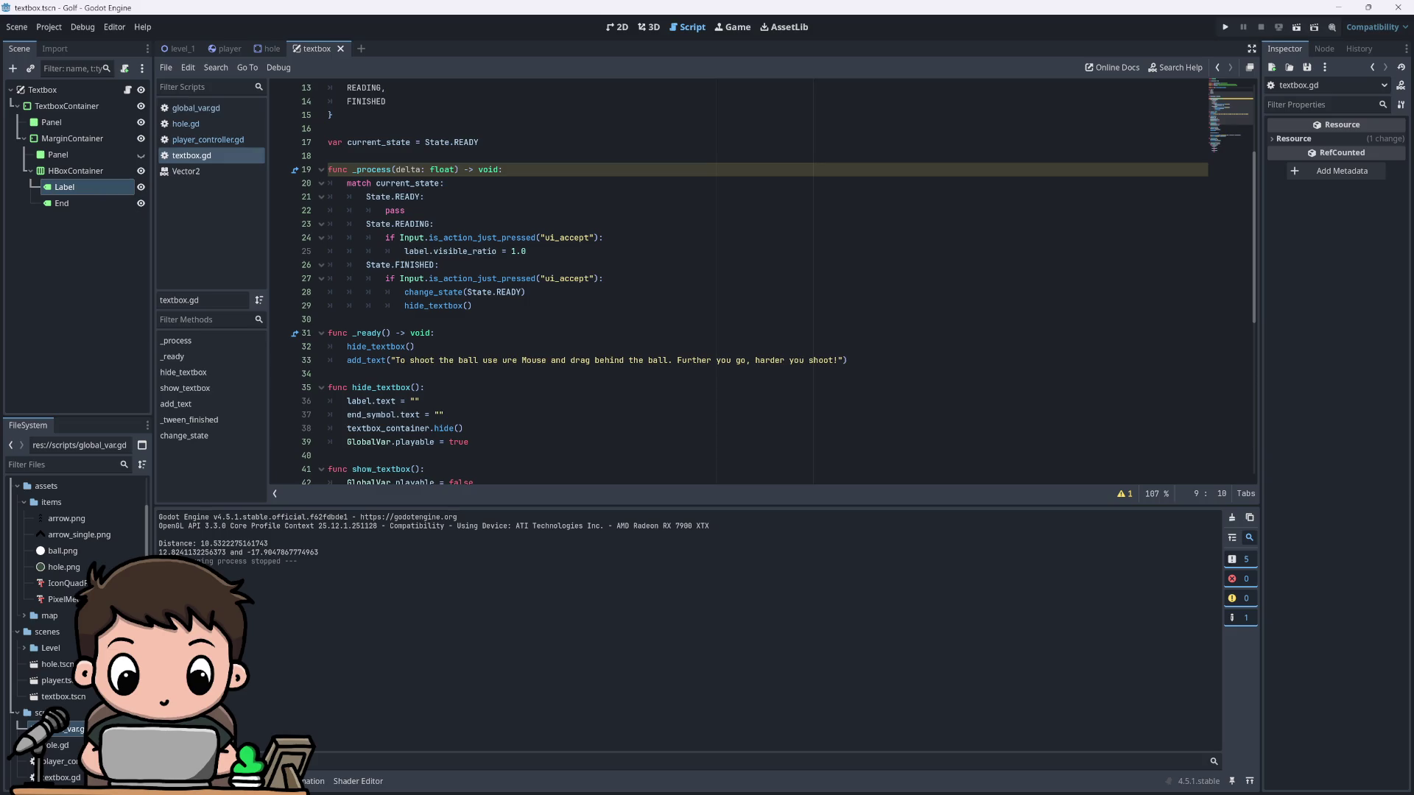
left_click(527, 251)
key("Return")
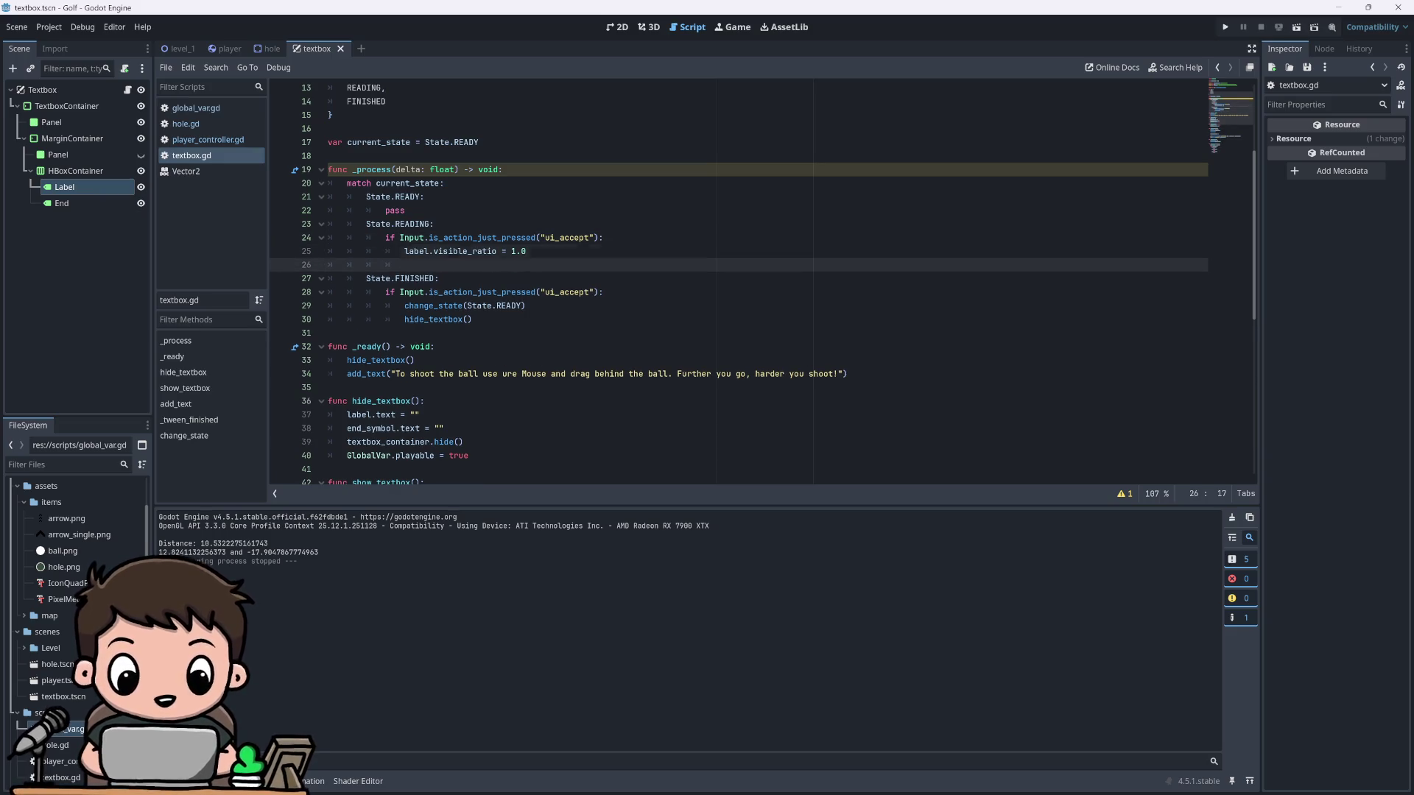
type("ch")
key("BackSpace")
key("BackSpace")
key("Up")
key("ctrl+shift+Return")
type("tween.stoo")
key("BackSpace")
type("p")
key("Return")
key("ctrl+s")
key("F5")
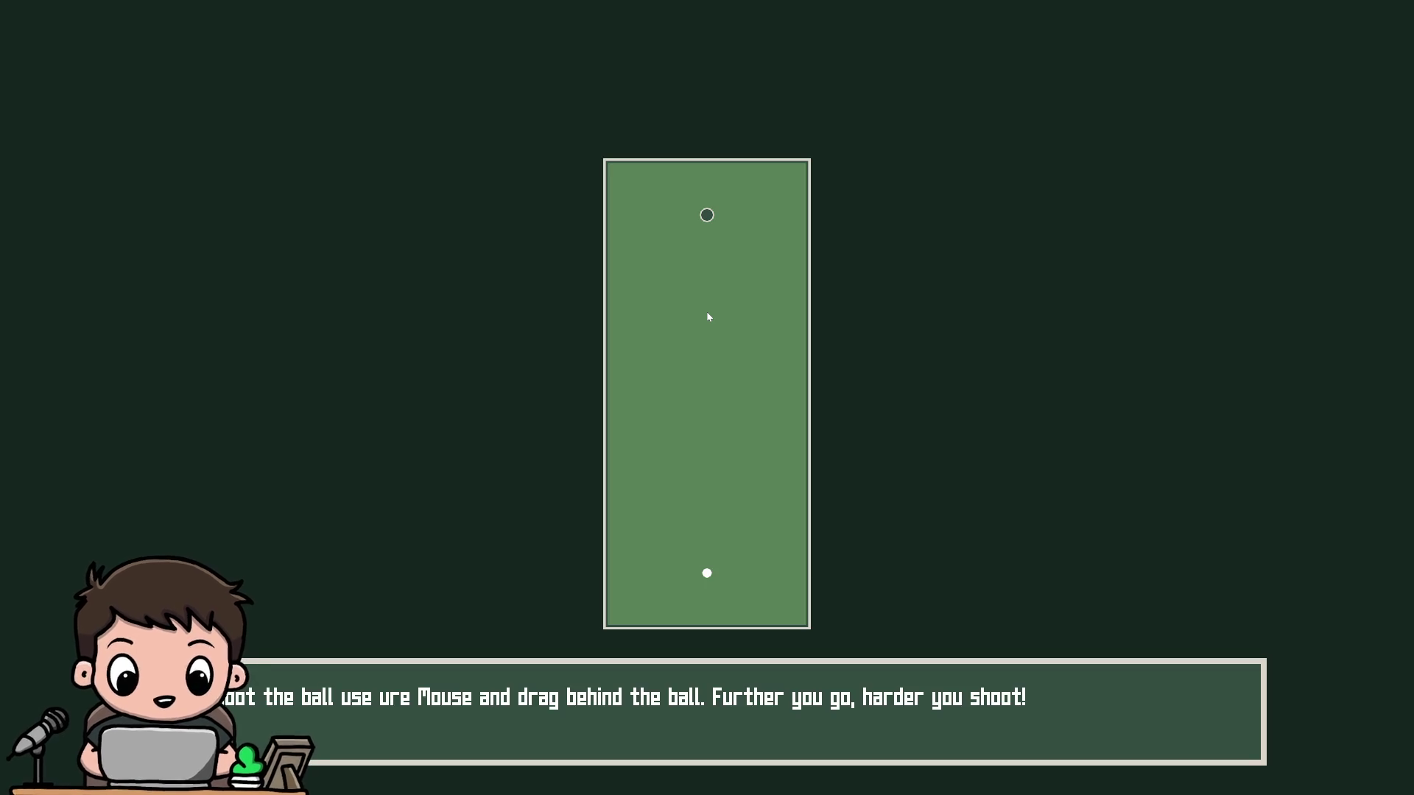
key("F8")
Step: Add end_symbol.text = "d" below the visible_ratio line
left_click(527, 264)
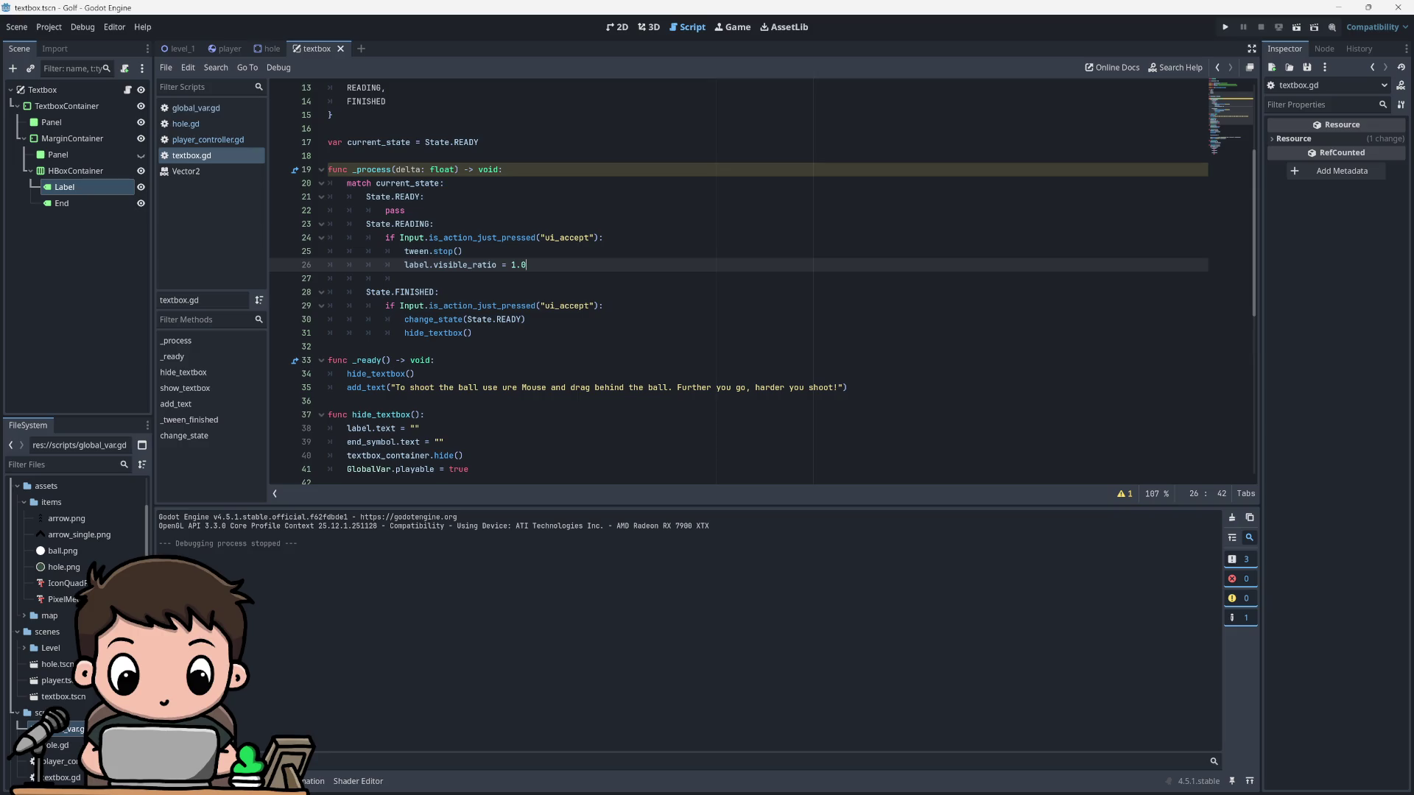
left_click(394, 279)
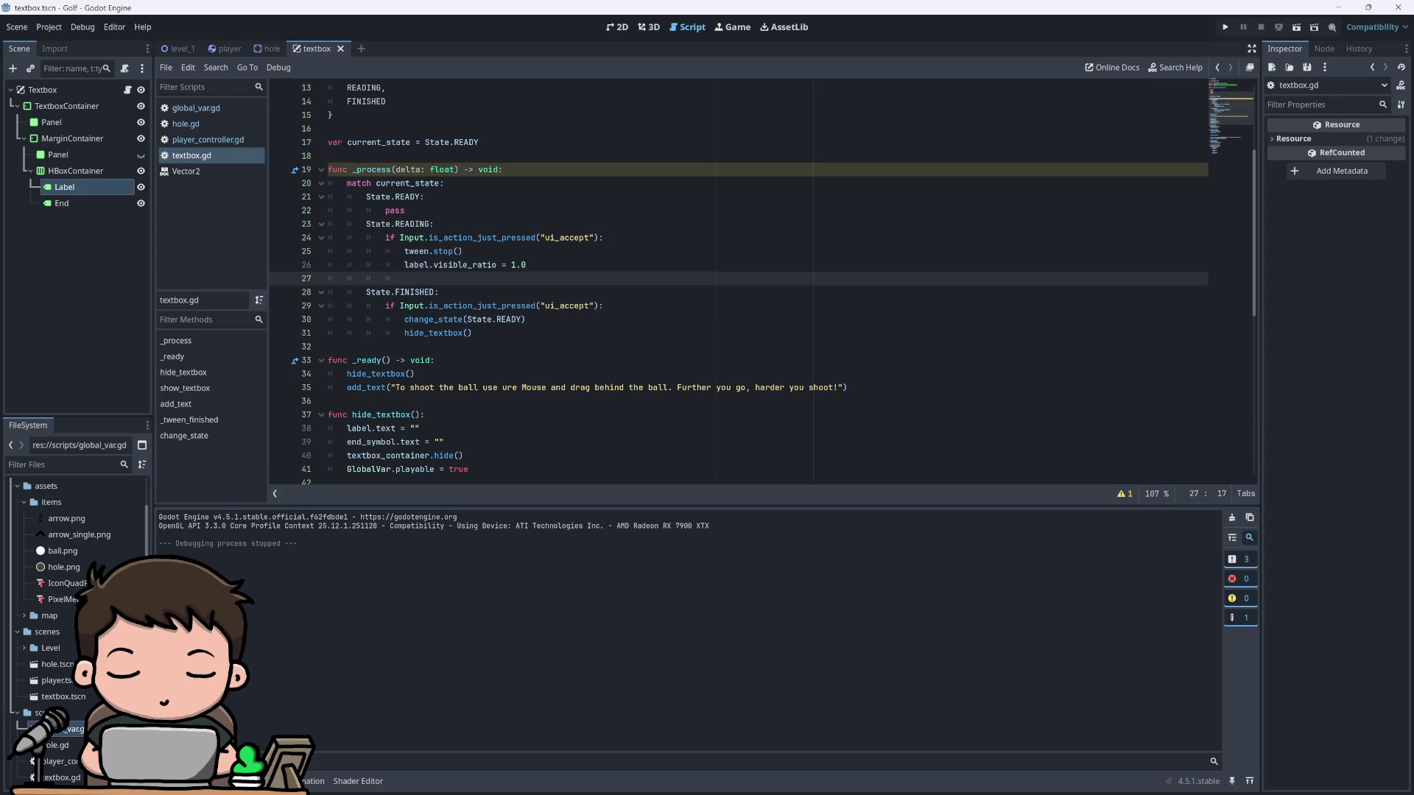
type("end")
key("Return")
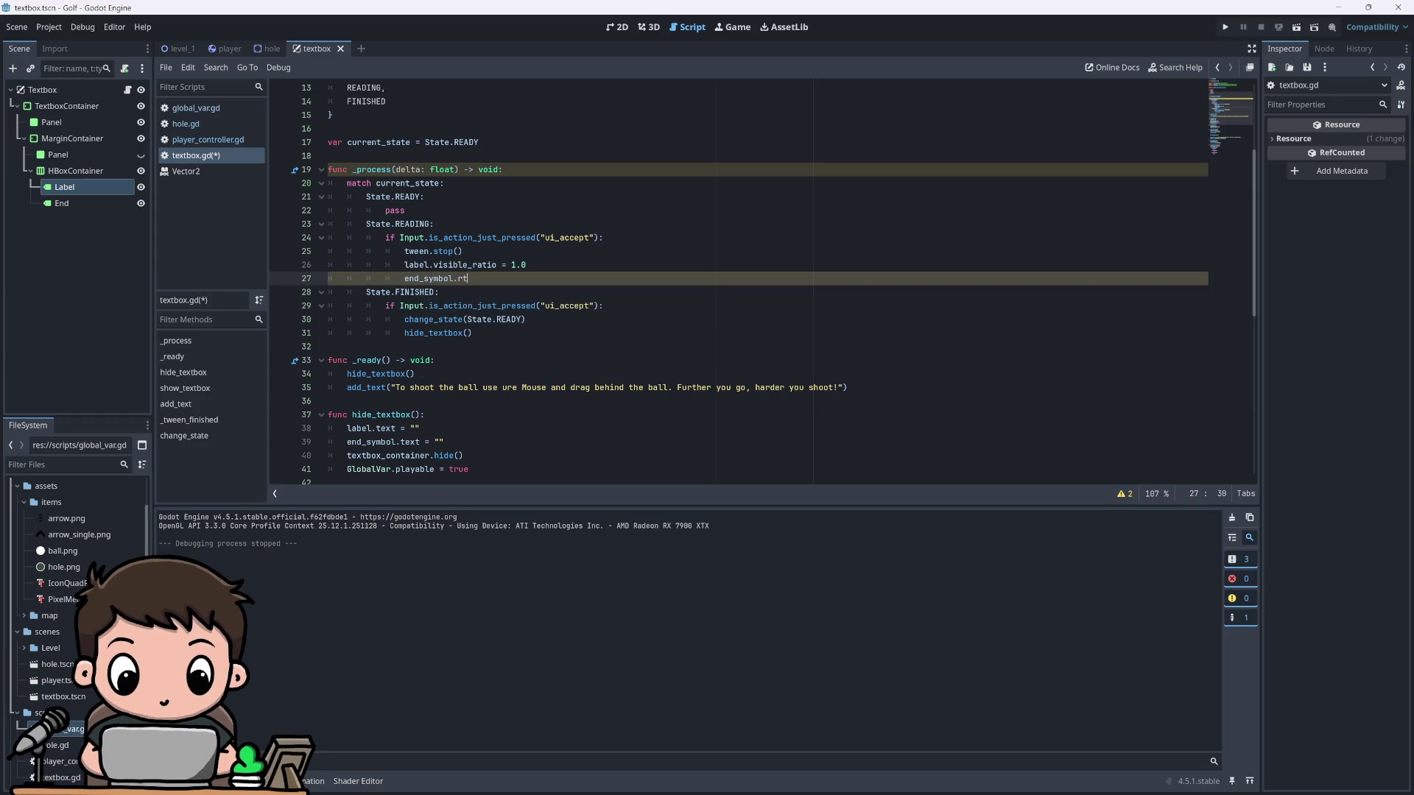
type(".text")
key("Return")
type("= \"d")
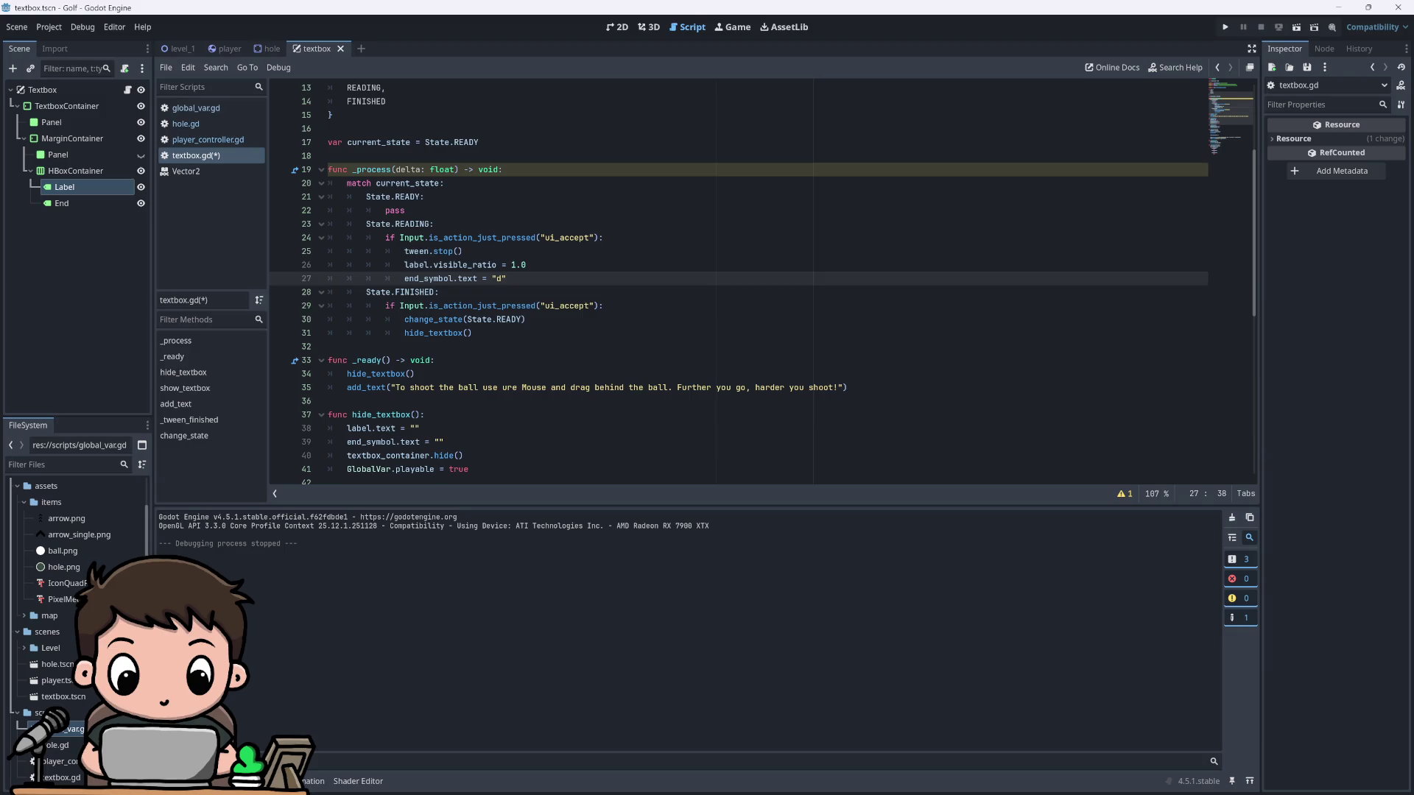
key("Return")
Step: Add change_state(State.FINISHED), save the script, and run the golf game
type("cha")
key("Return")
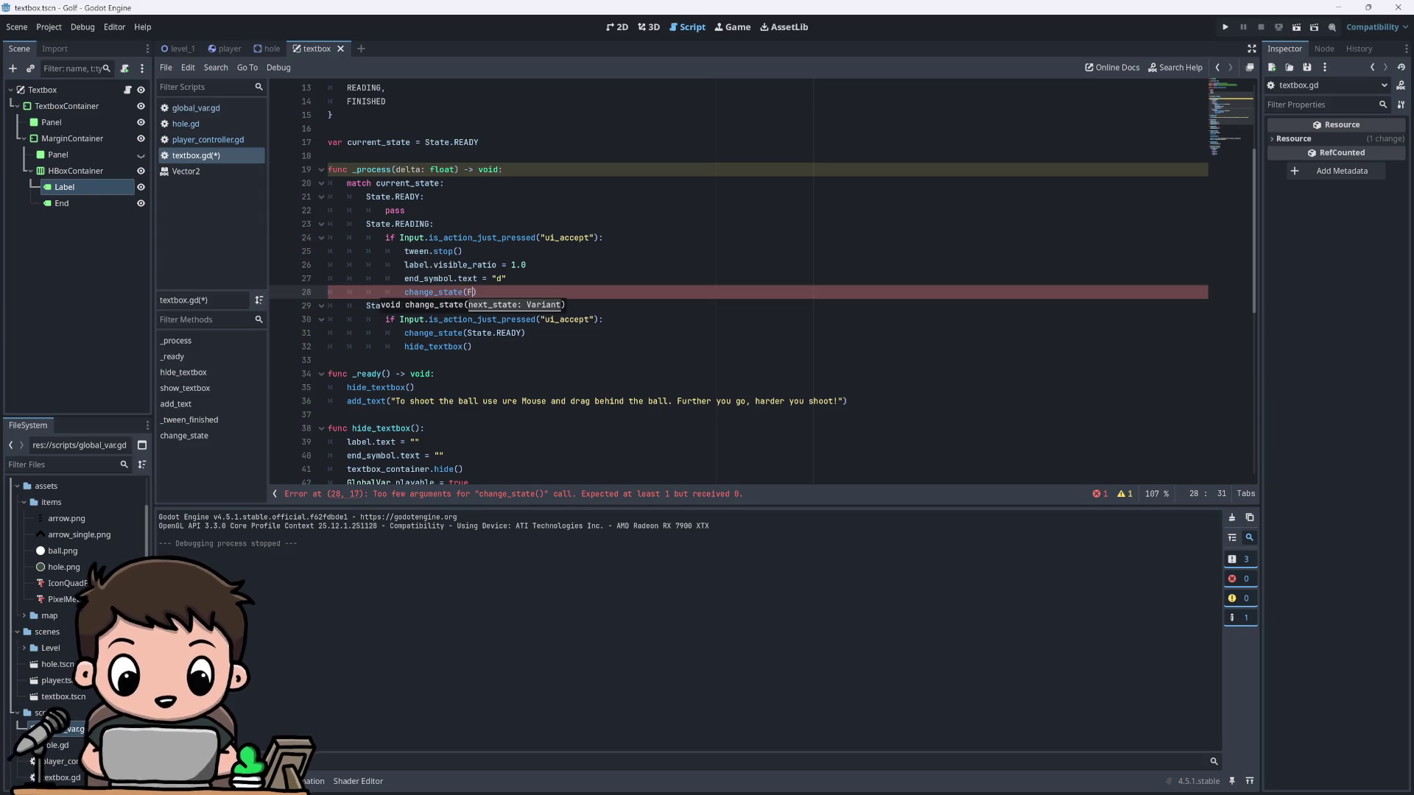
type("F")
key("BackSpace")
type("State")
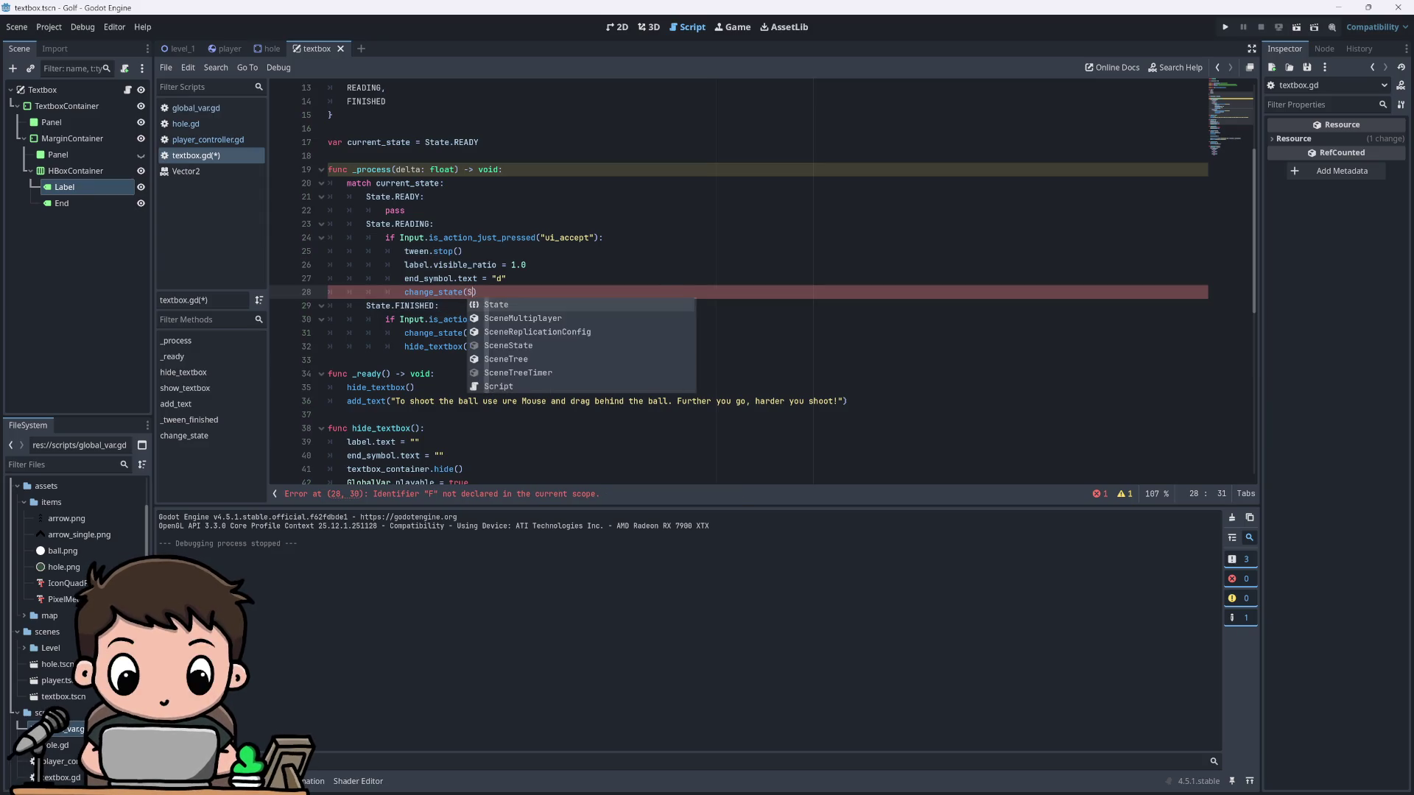
type(".F")
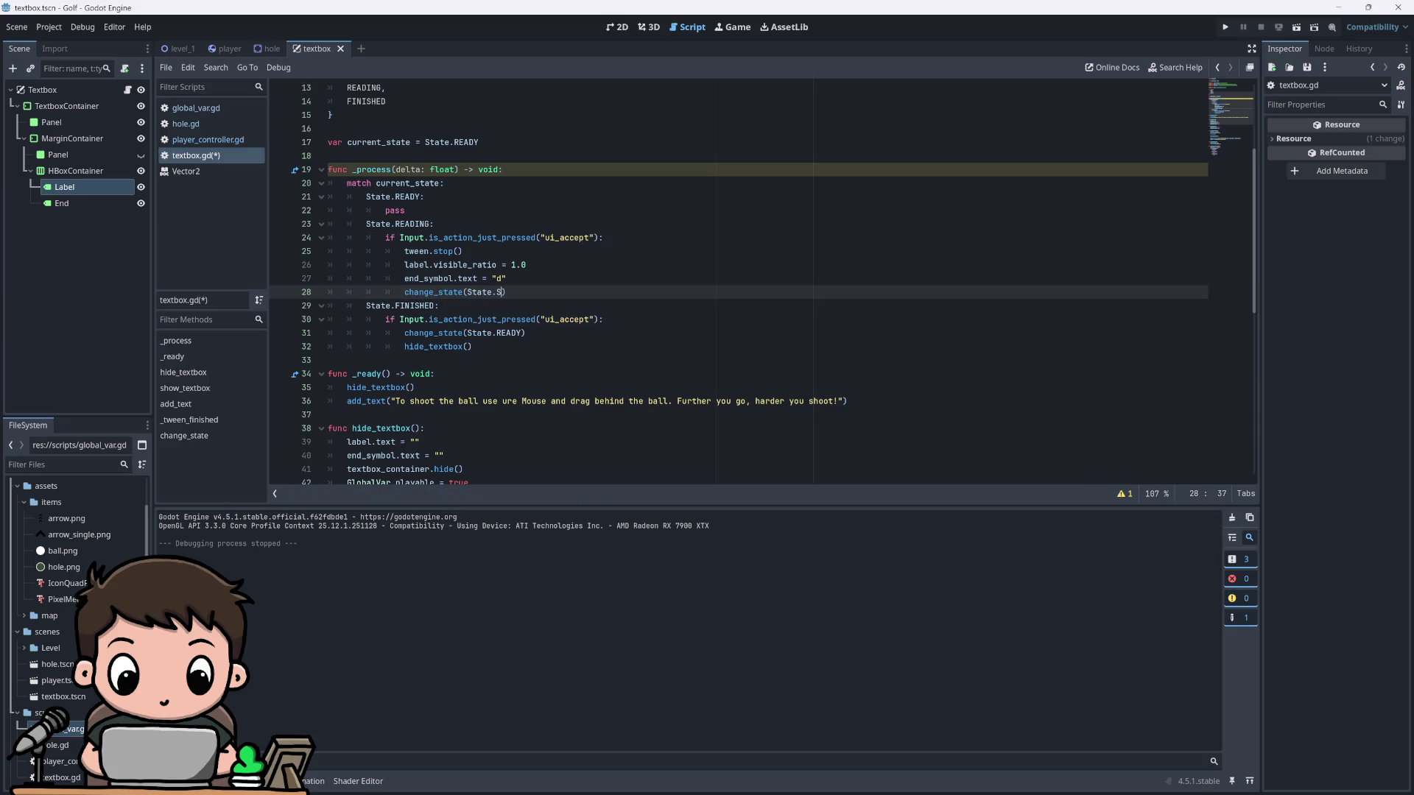
key("Return")
key("ctrl+s")
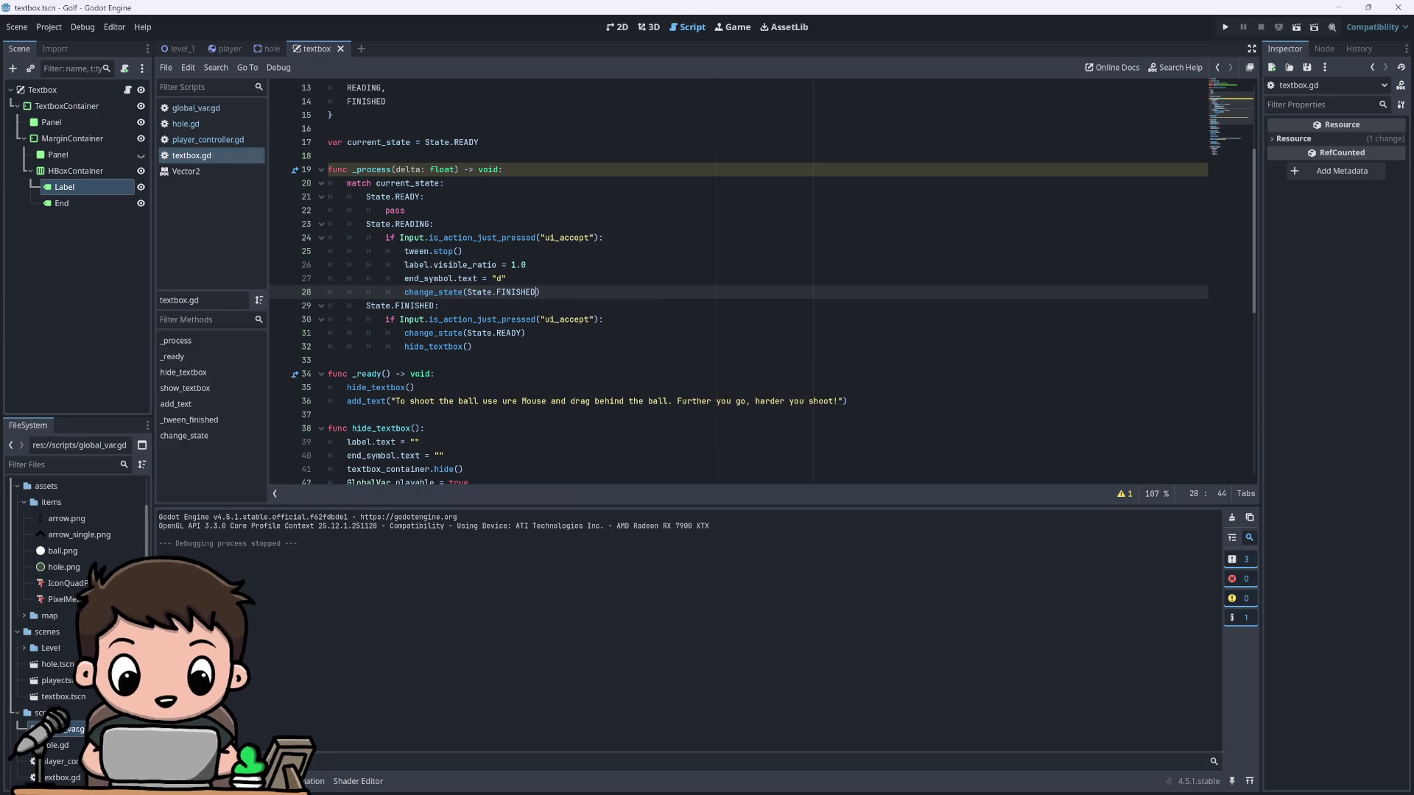
left_click(1220, 27)
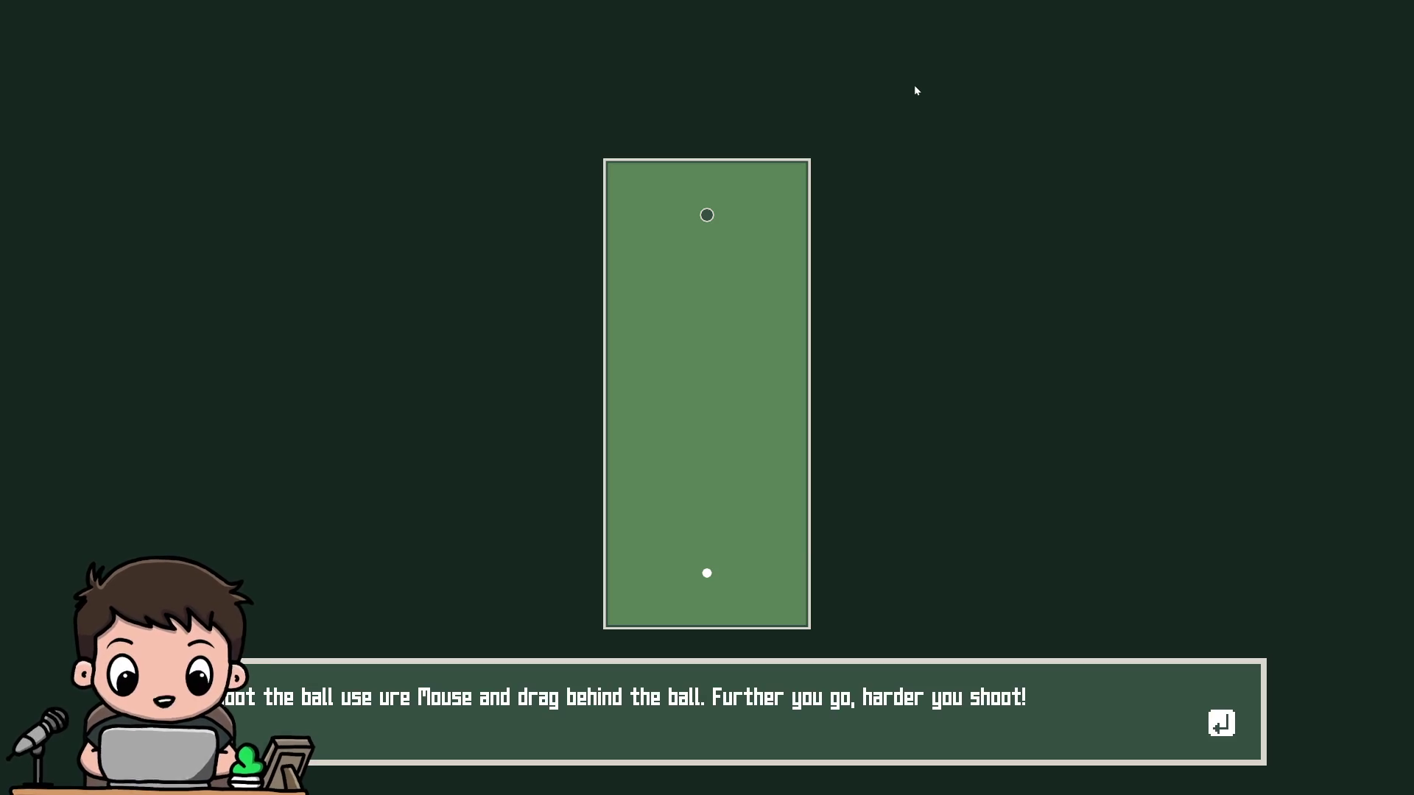
key("Return")
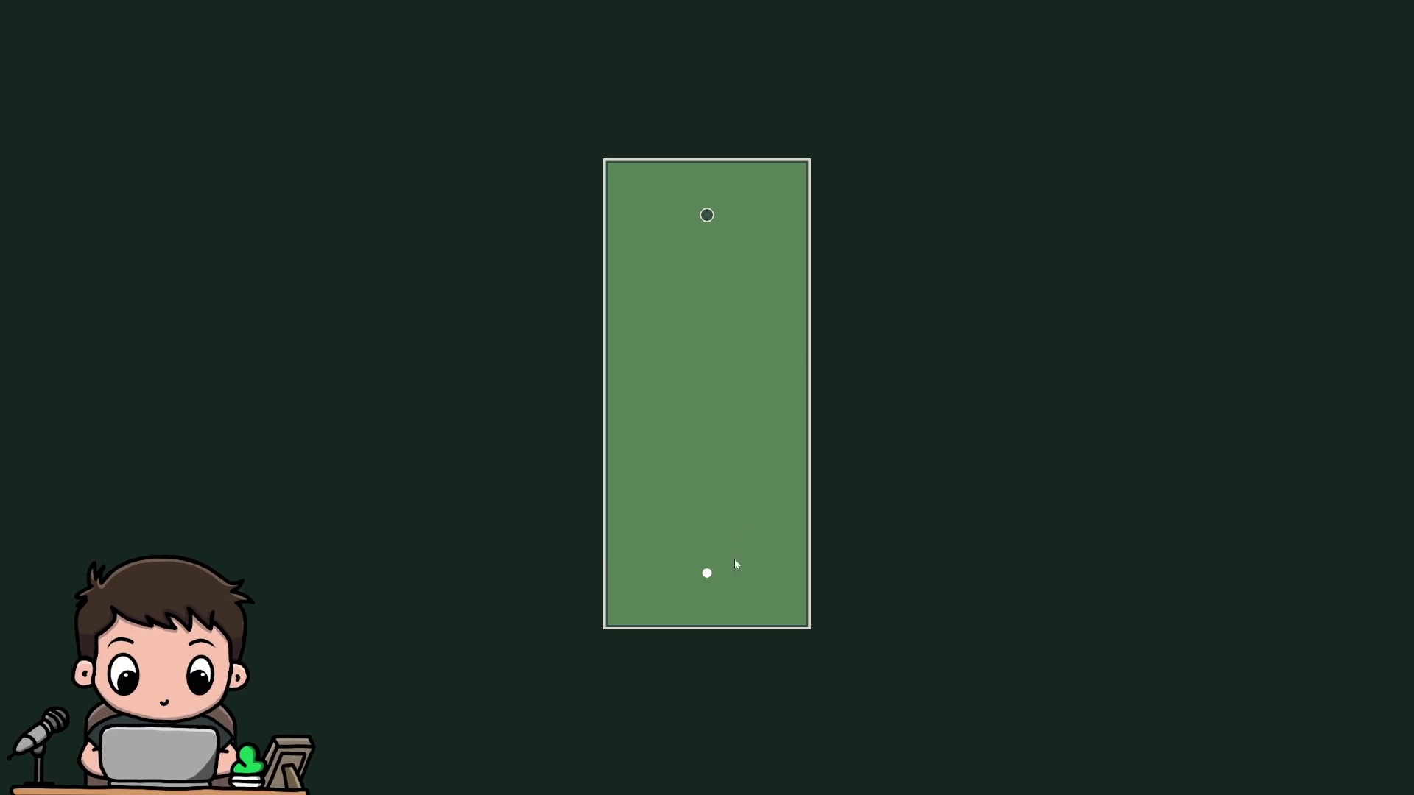
left_click_drag(713, 676, 711, 674)
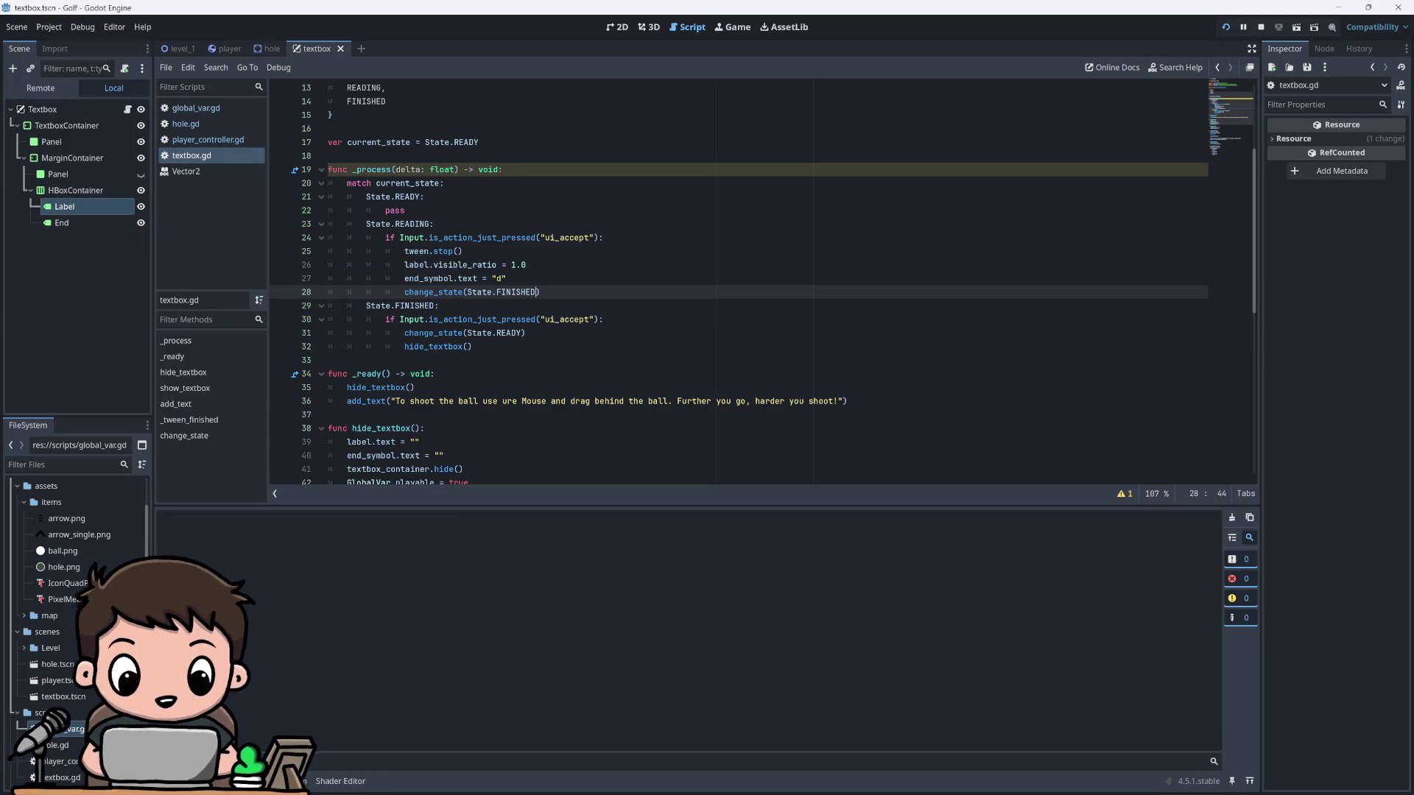
key("F5")
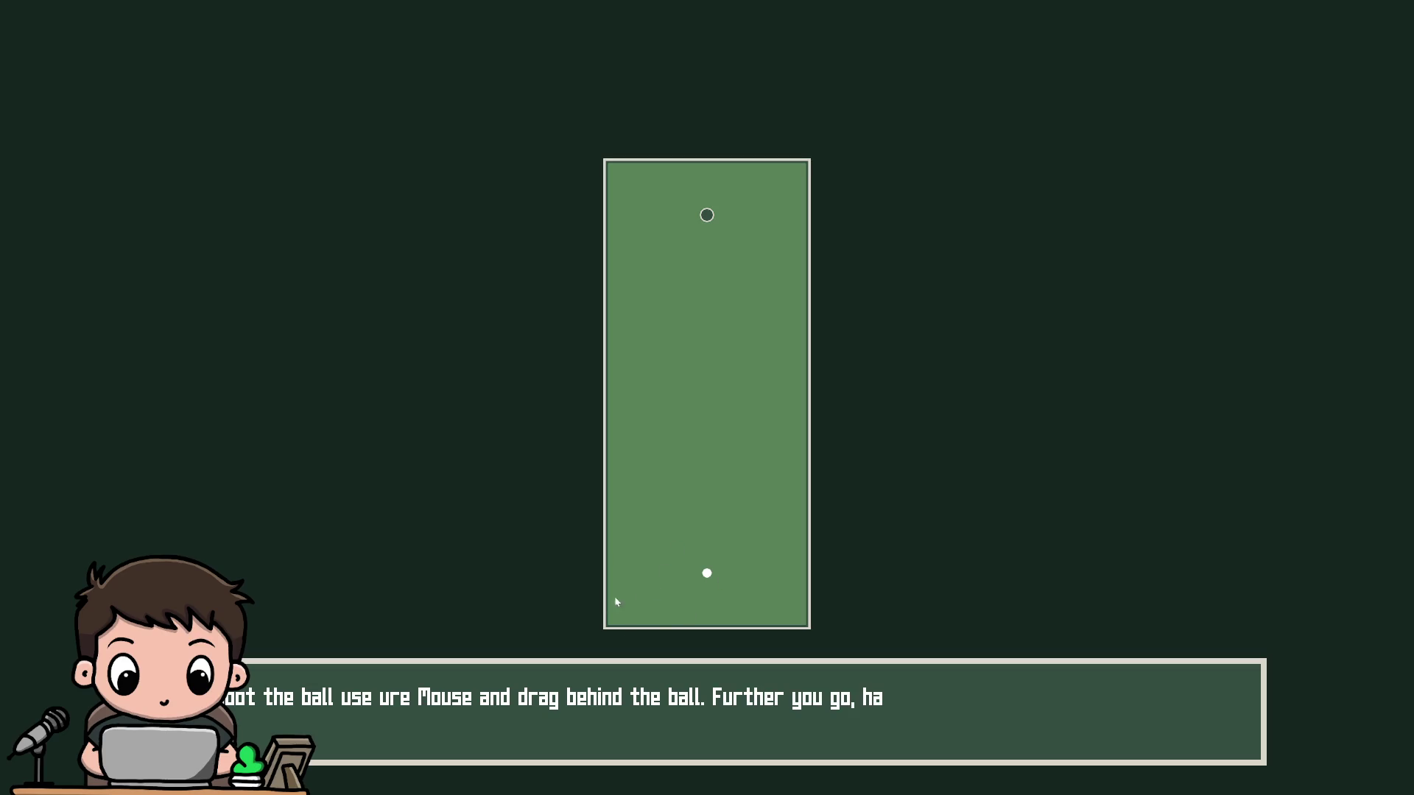
key("Return")
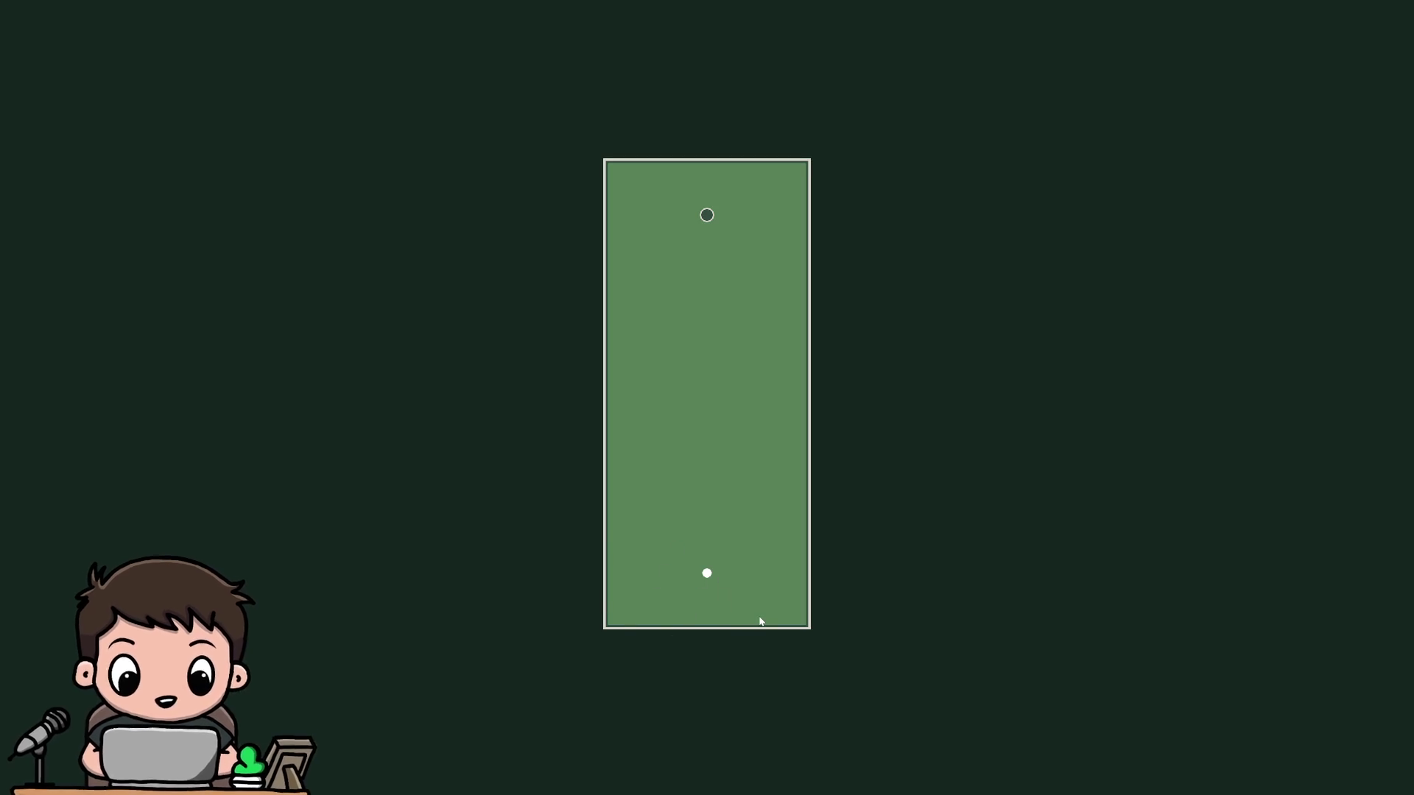
mouse_move(722, 589)
left_mouse_down()
mouse_move(722, 687)
mouse_move(702, 705)
left_mouse_up()
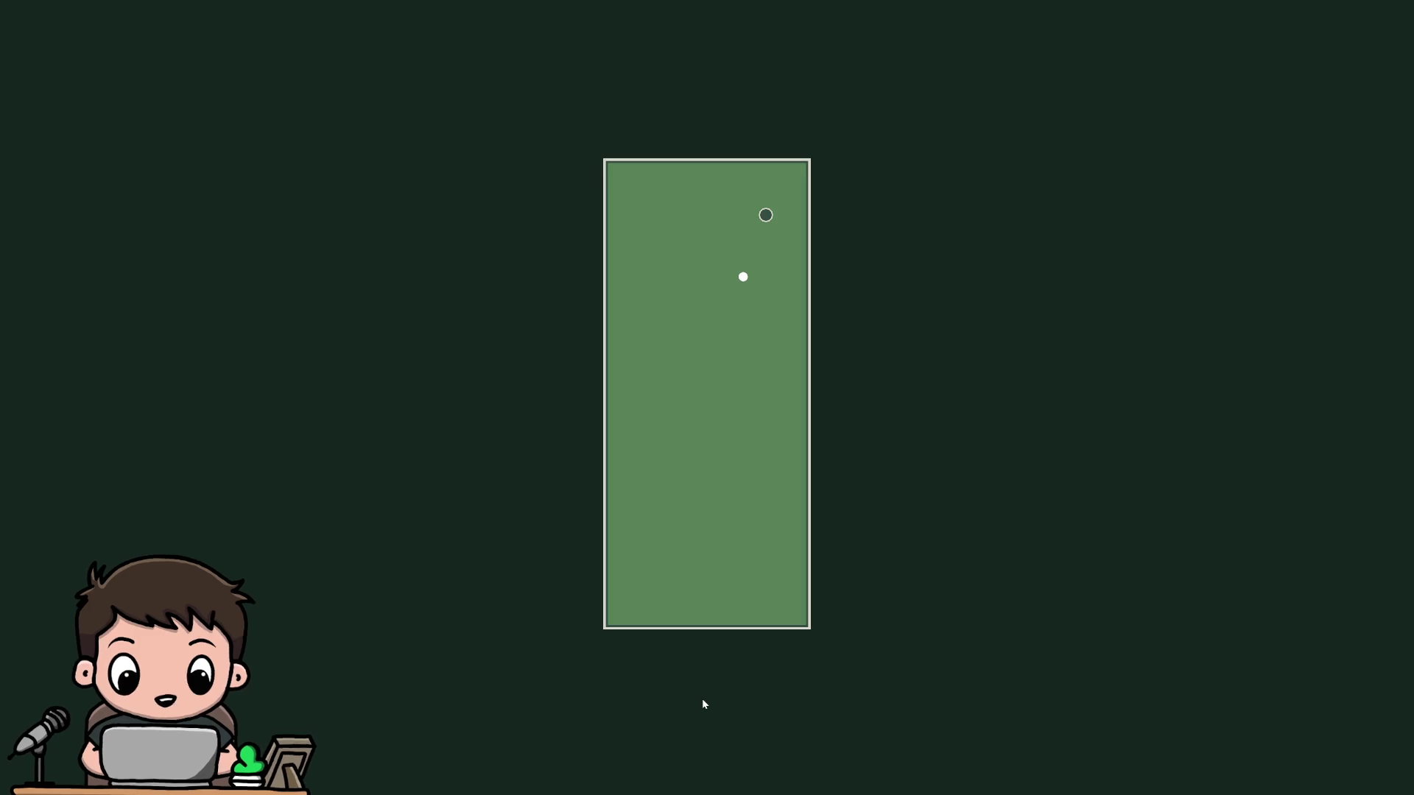
key("F8")
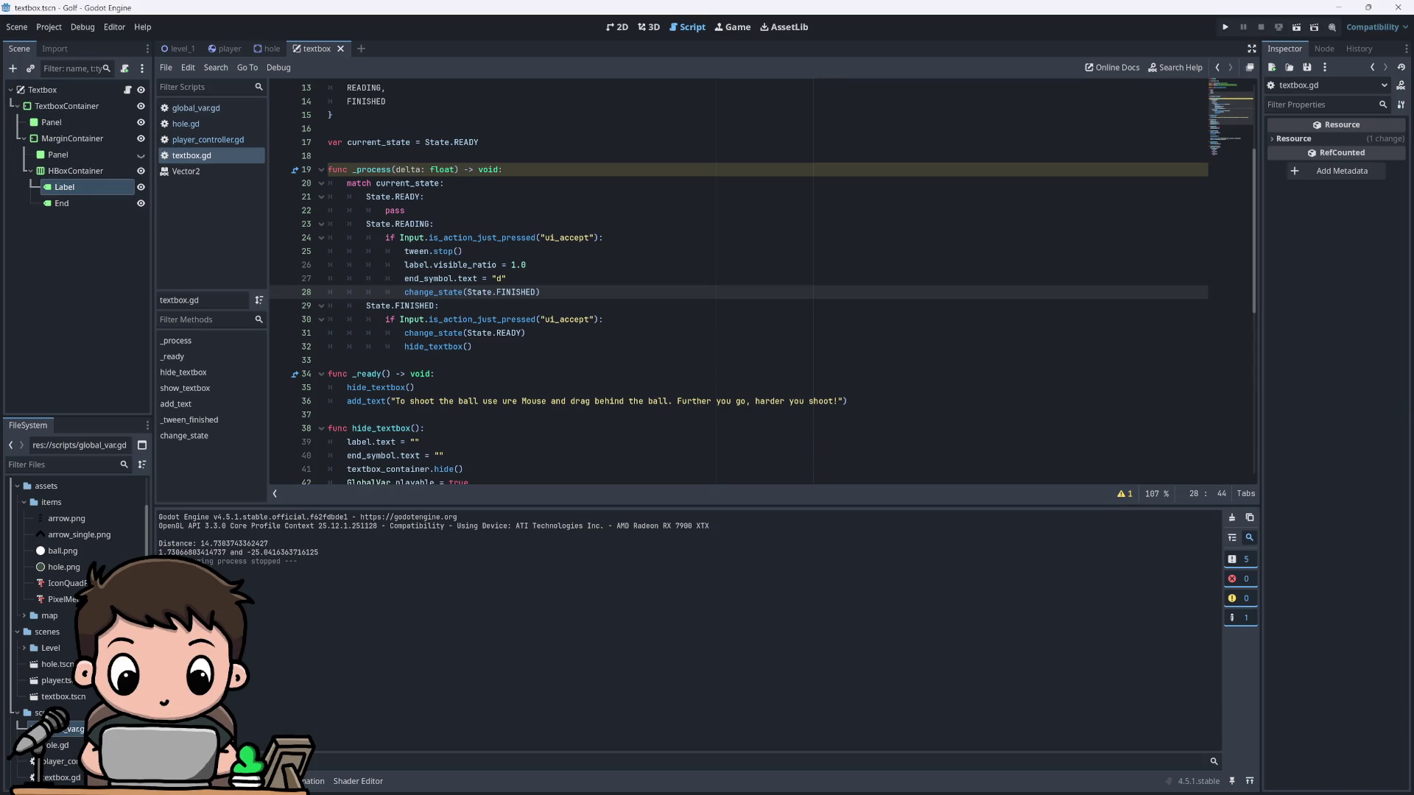
left_click(405, 211)
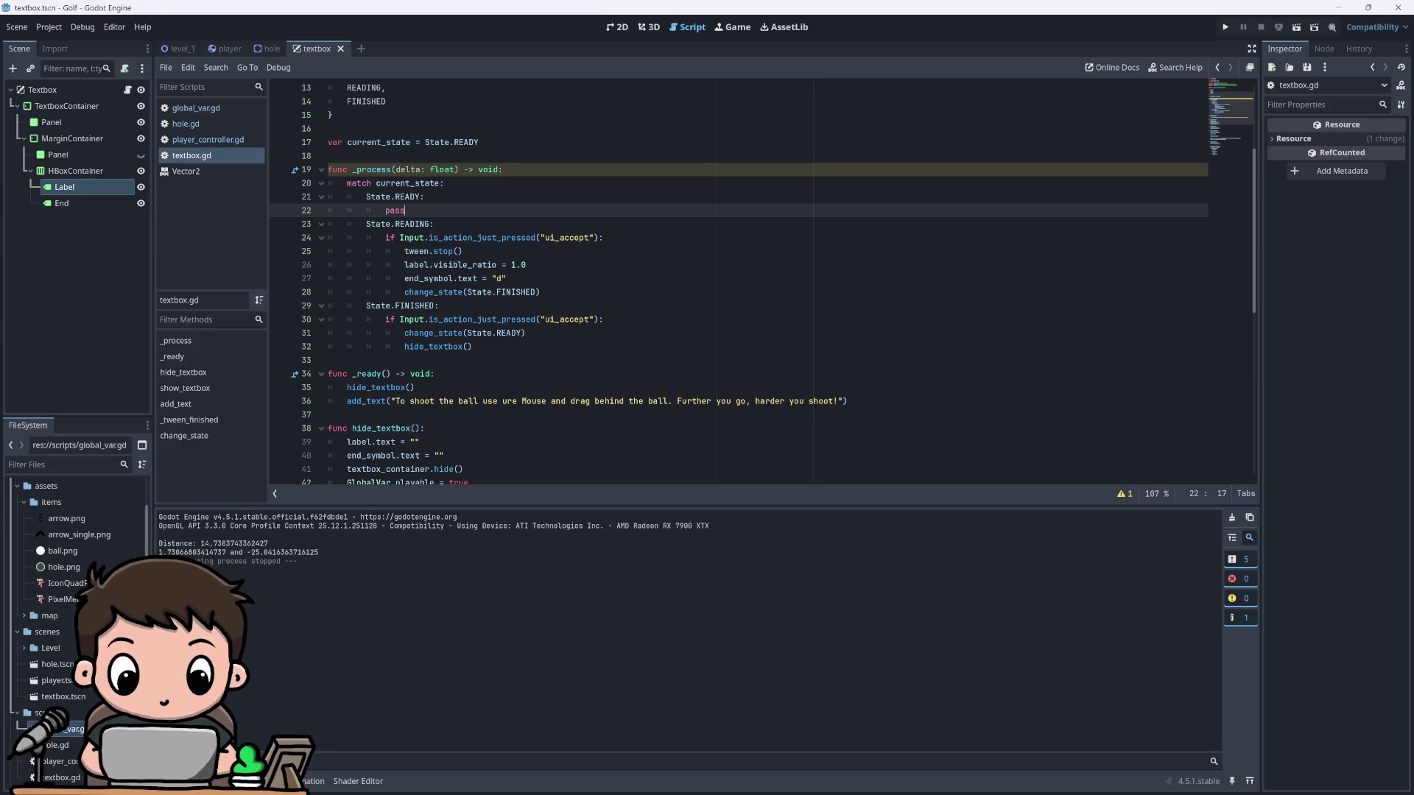
left_click(424, 197)
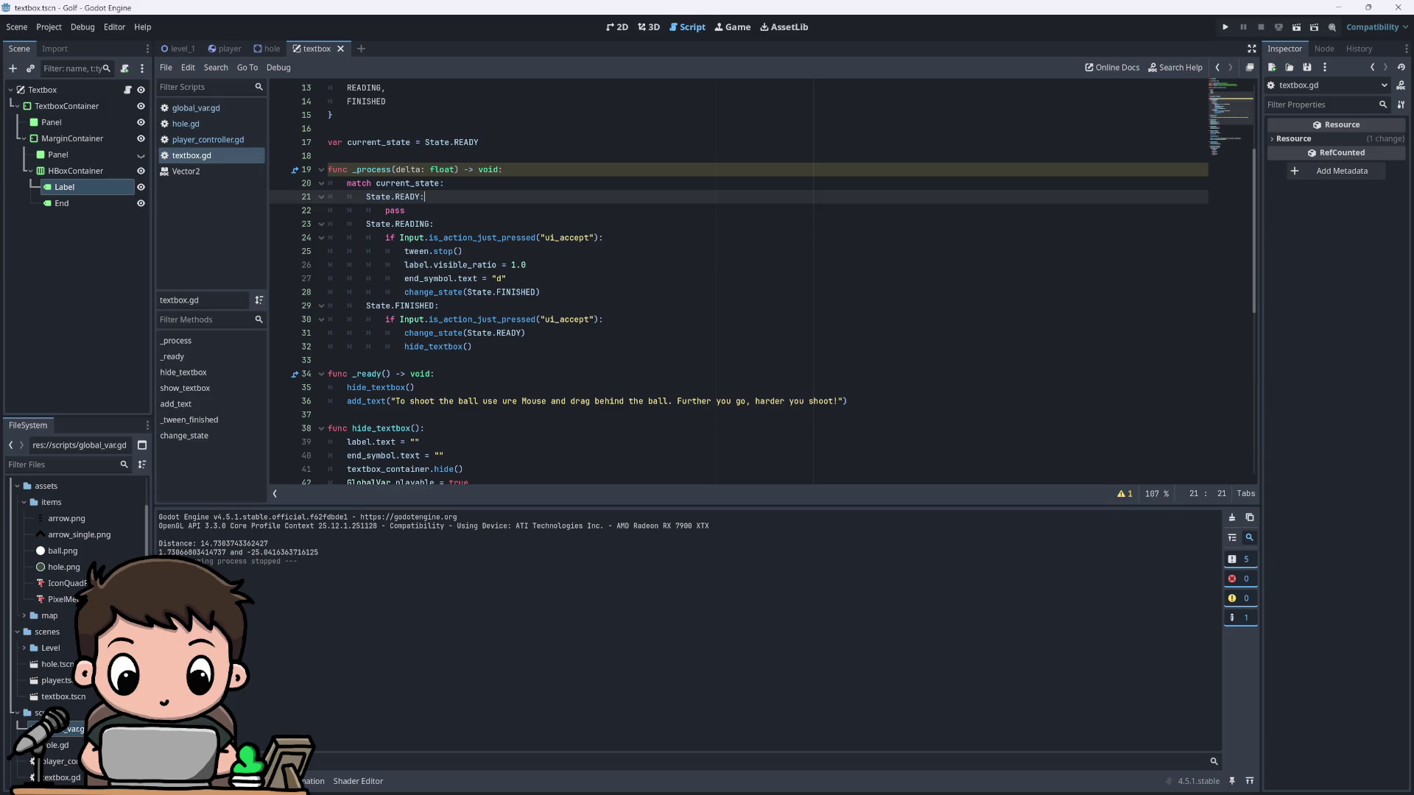
left_click(404, 210)
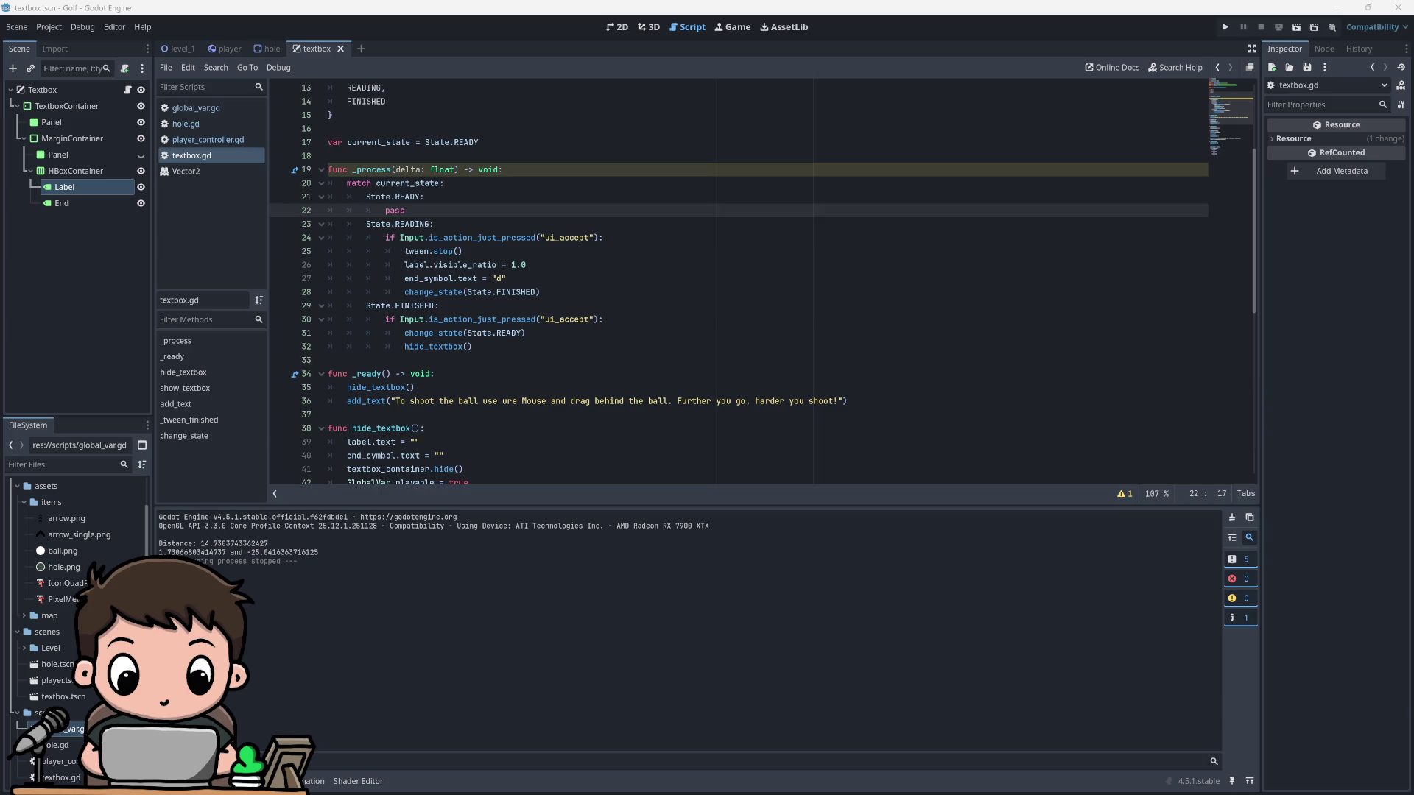
left_click(1225, 26)
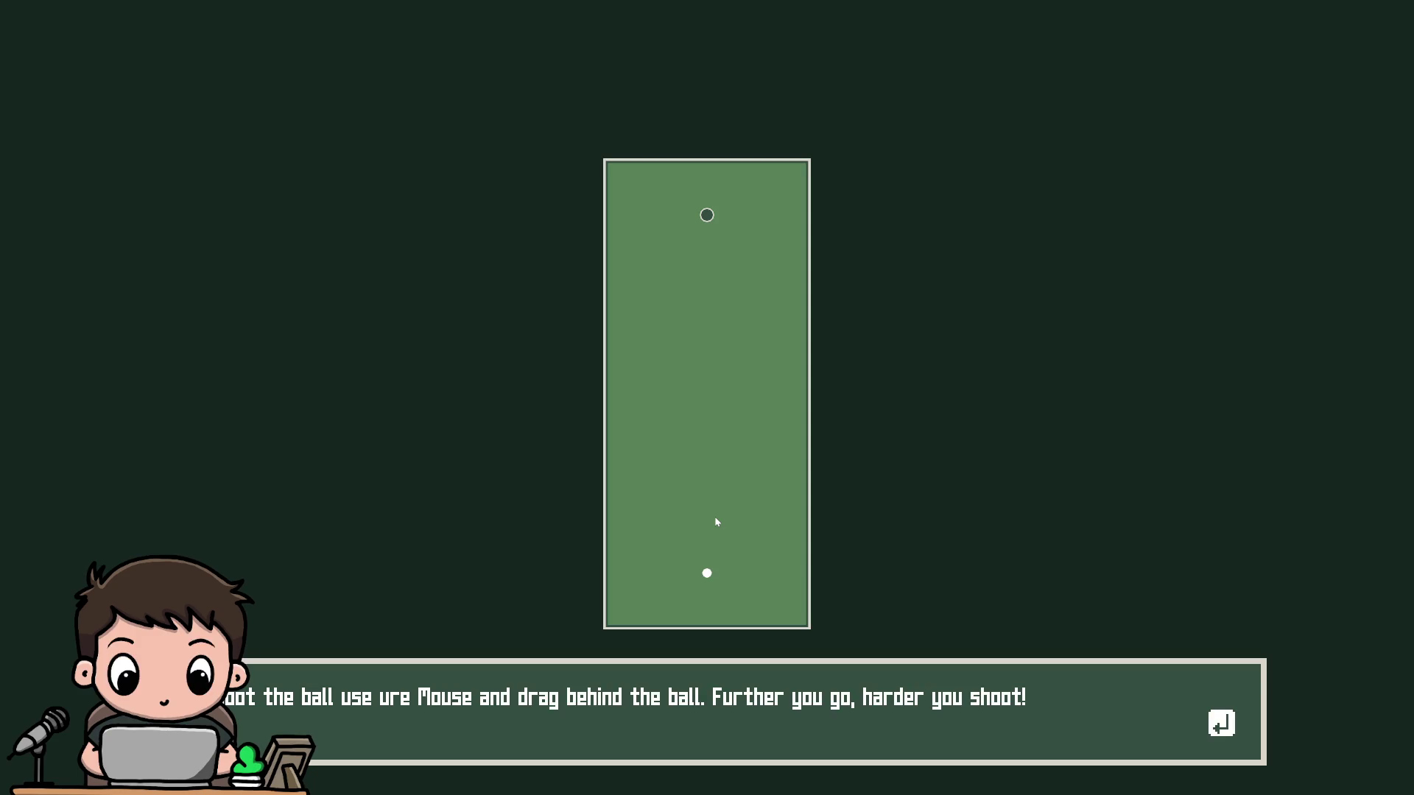
key("Return")
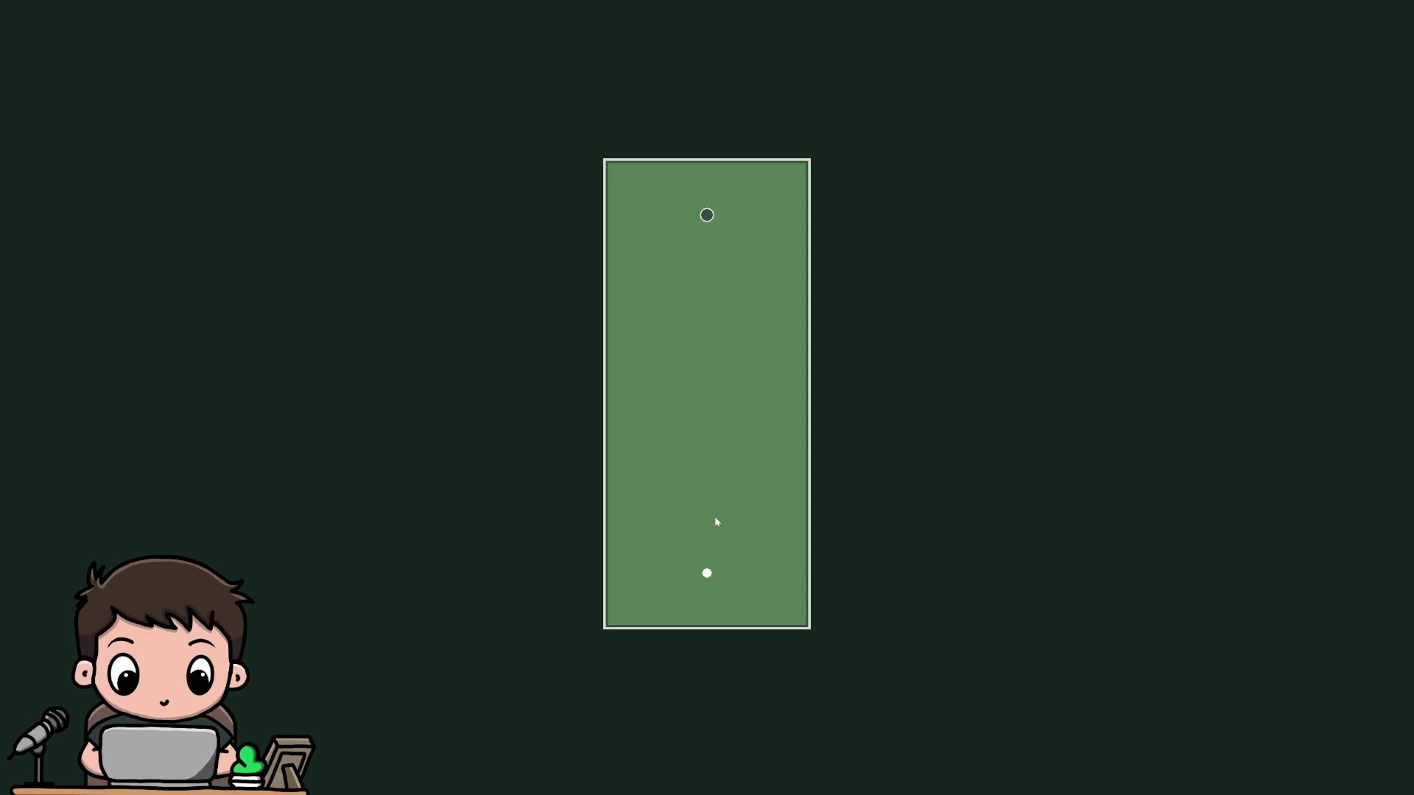
key("F8")
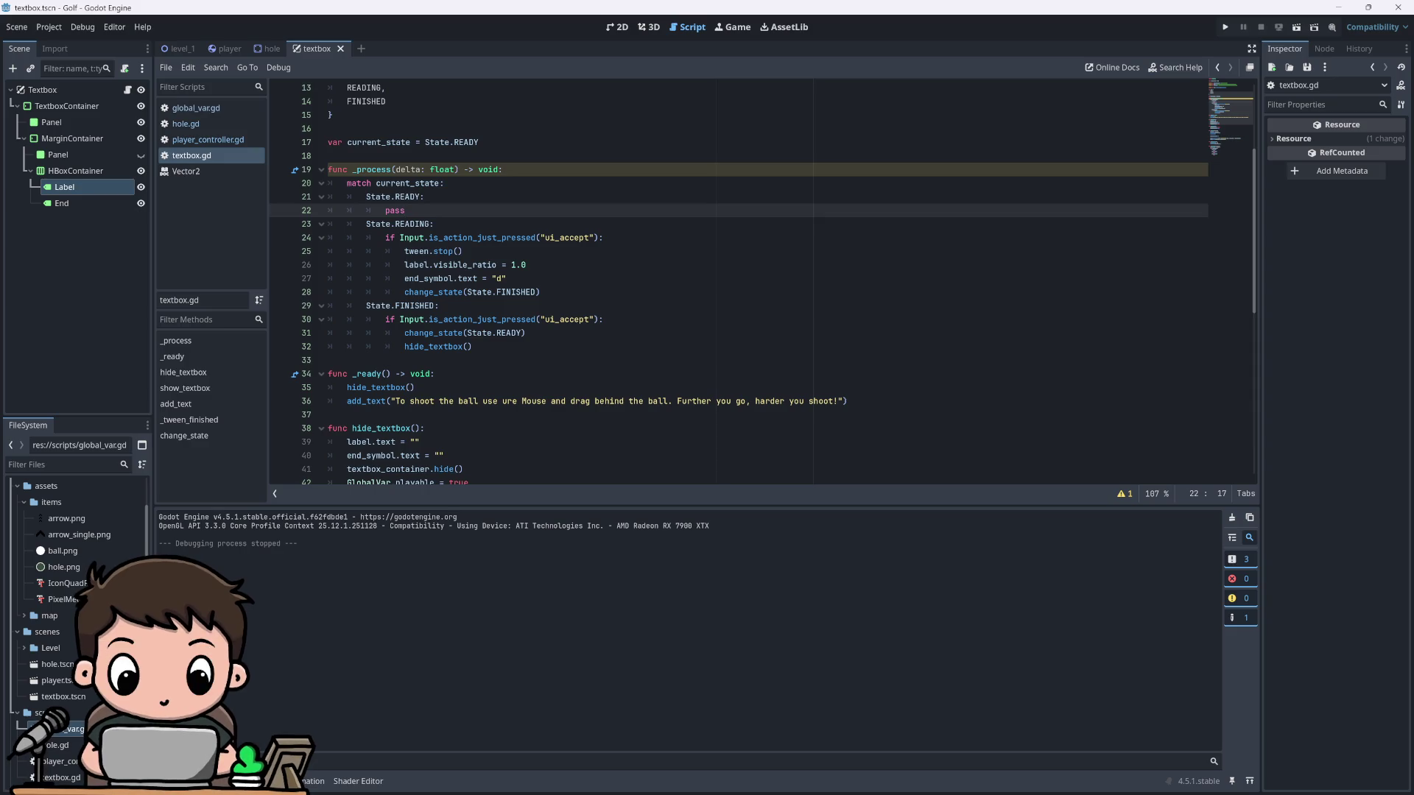
scroll(736, 283, "up", 4)
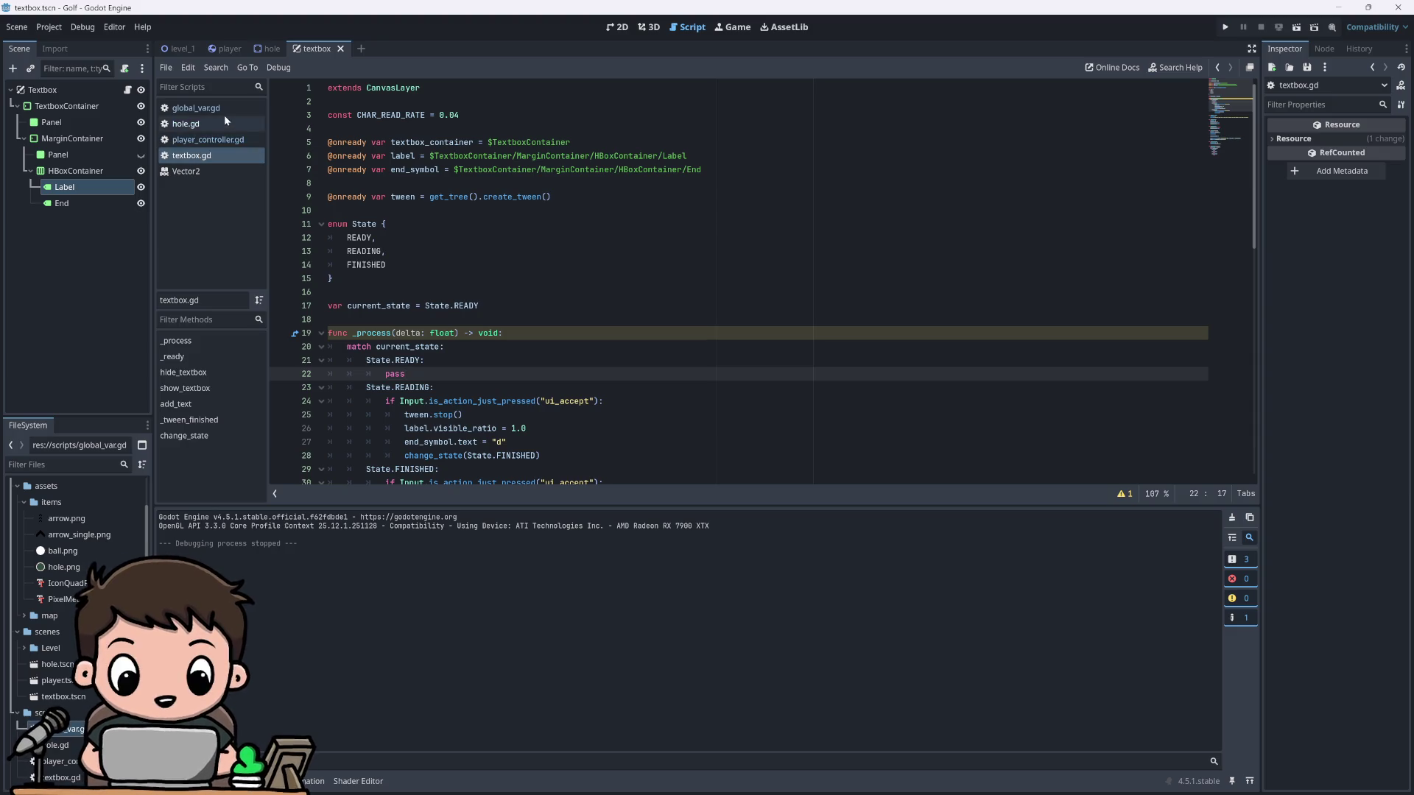
scroll(736, 295, "down", 3)
scroll(736, 294, "down", 2)
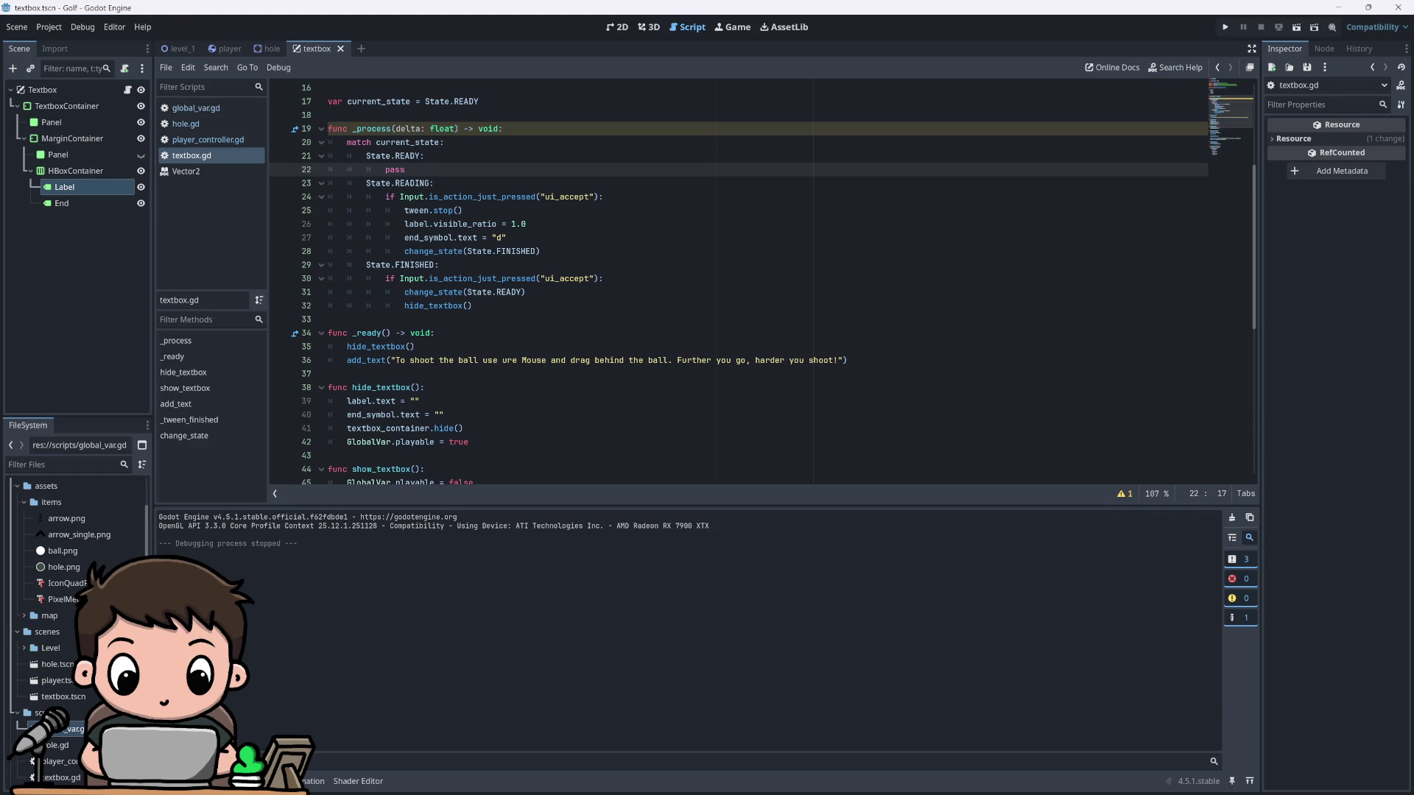
scroll(737, 280, "up", 5)
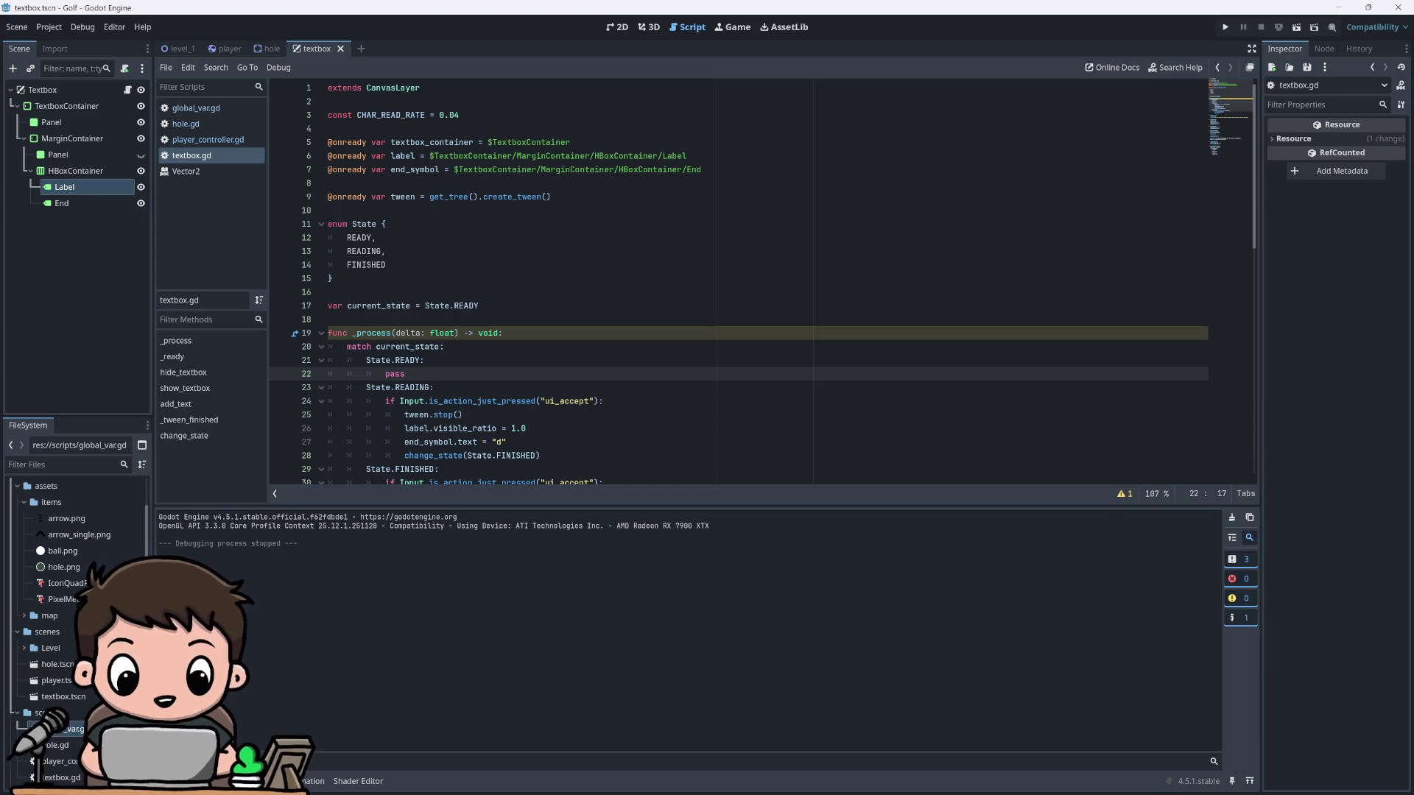
mouse_move(1256, 185)
left_mouse_down()
mouse_move(1257, 449)
mouse_move(1266, 144)
mouse_move(1253, 254)
mouse_move(1243, 171)
left_mouse_up()
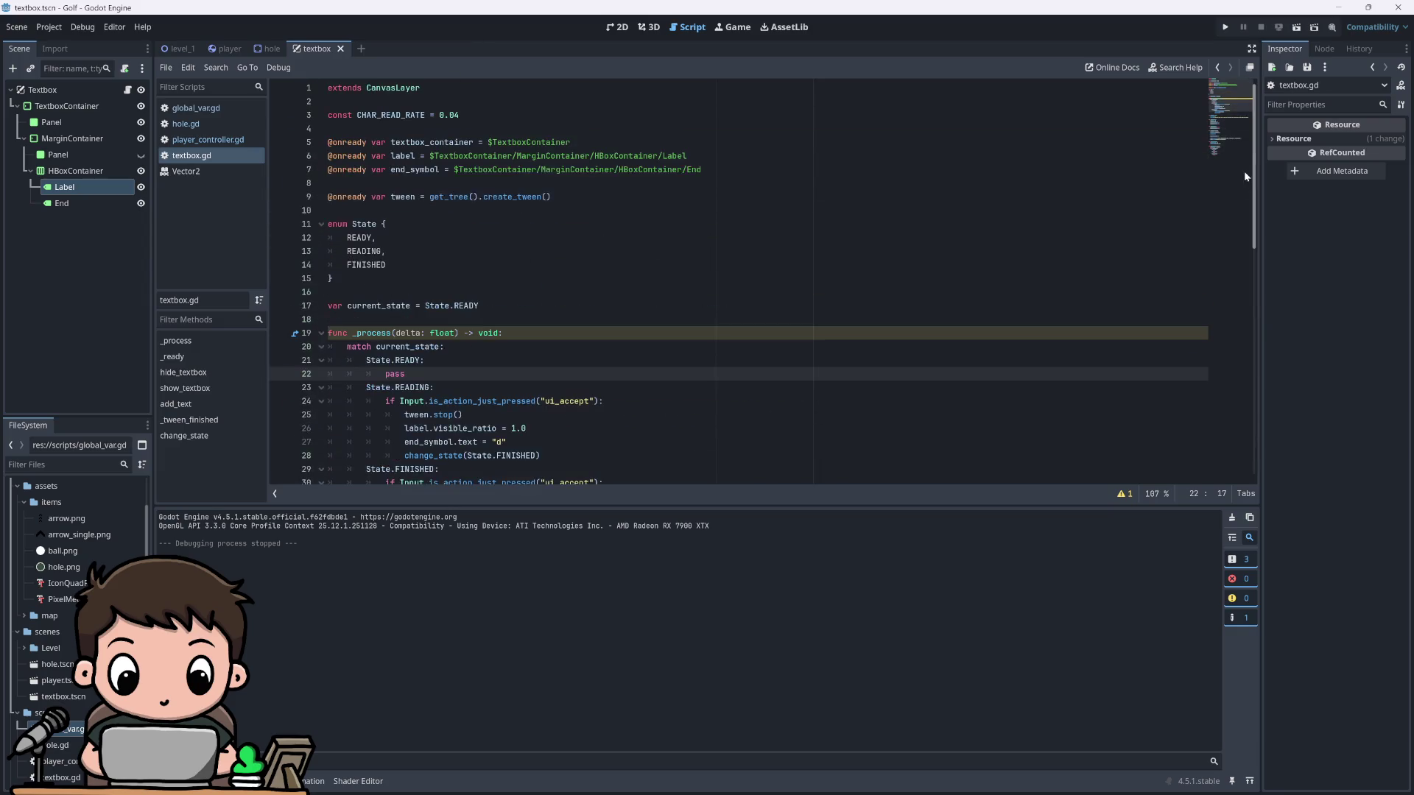